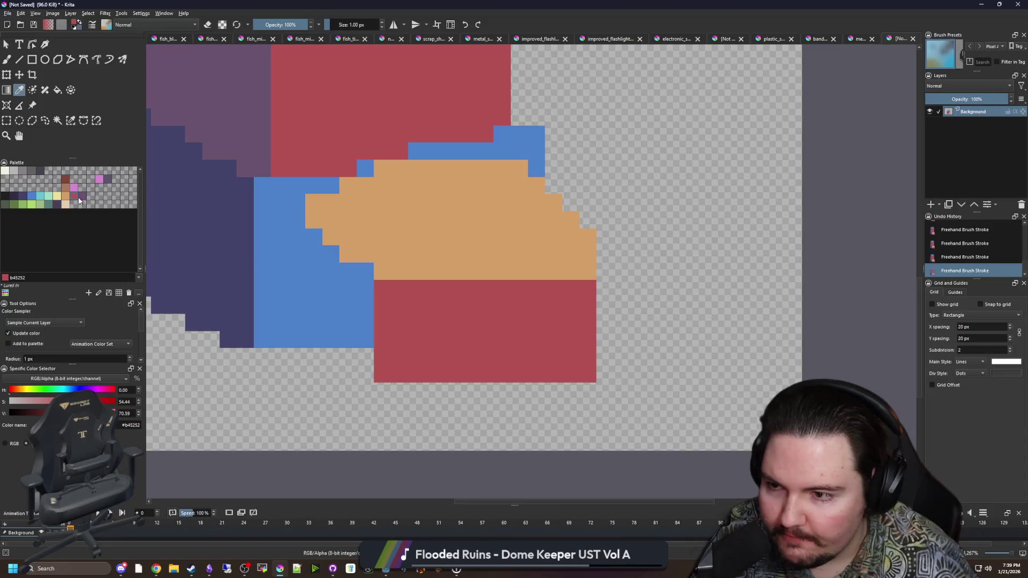
Paint a purple column down the sprite's left side and a purple strip beneath the red block.
click(78, 200)
key(b)
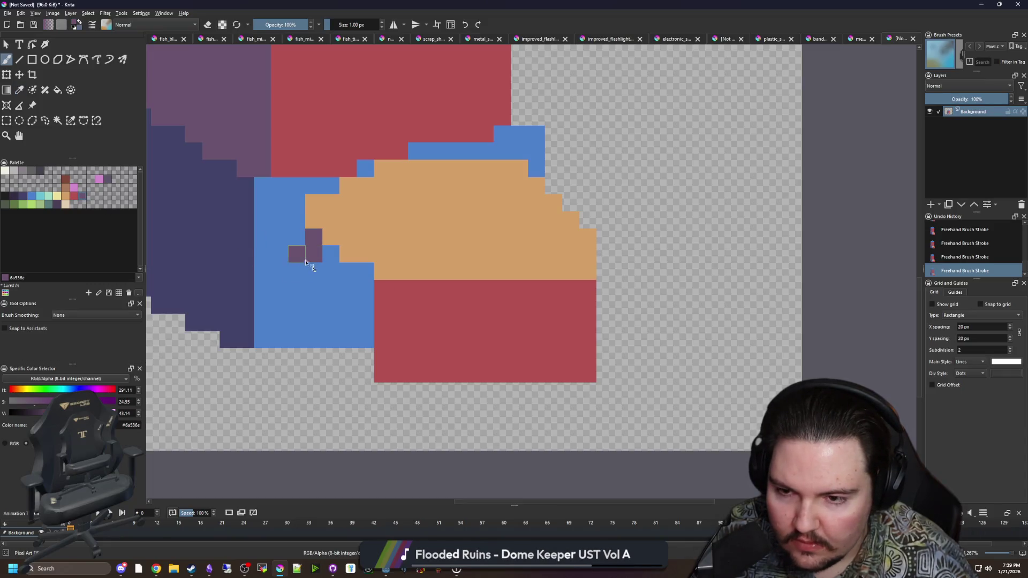
drag(306, 262, 303, 295)
key(ctrl+z)
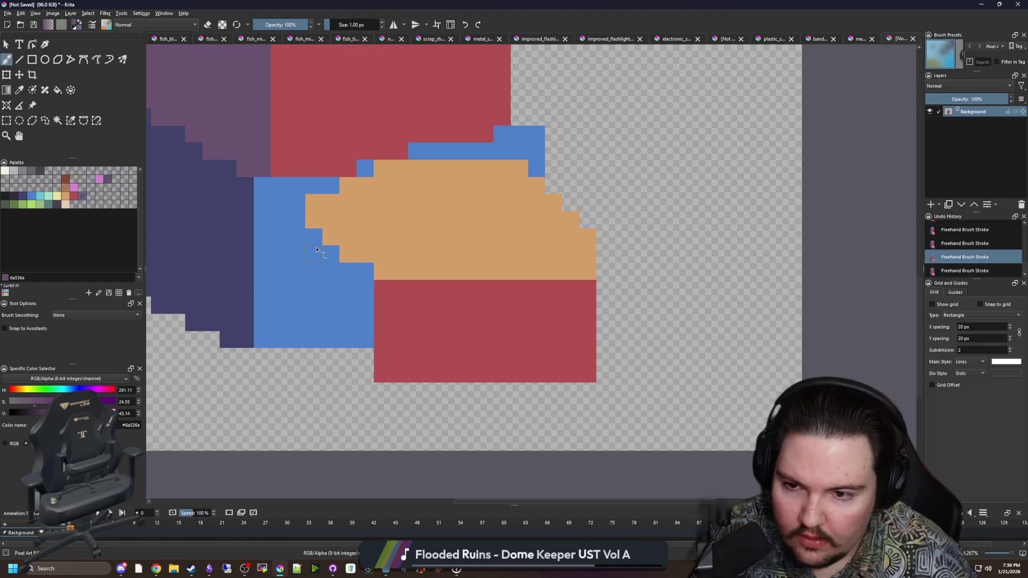
mouse_move(314, 231)
mouse_down()
mouse_move(313, 322)
mouse_move(328, 347)
mouse_move(359, 340)
mouse_move(330, 292)
mouse_move(357, 268)
mouse_move(333, 274)
mouse_up()
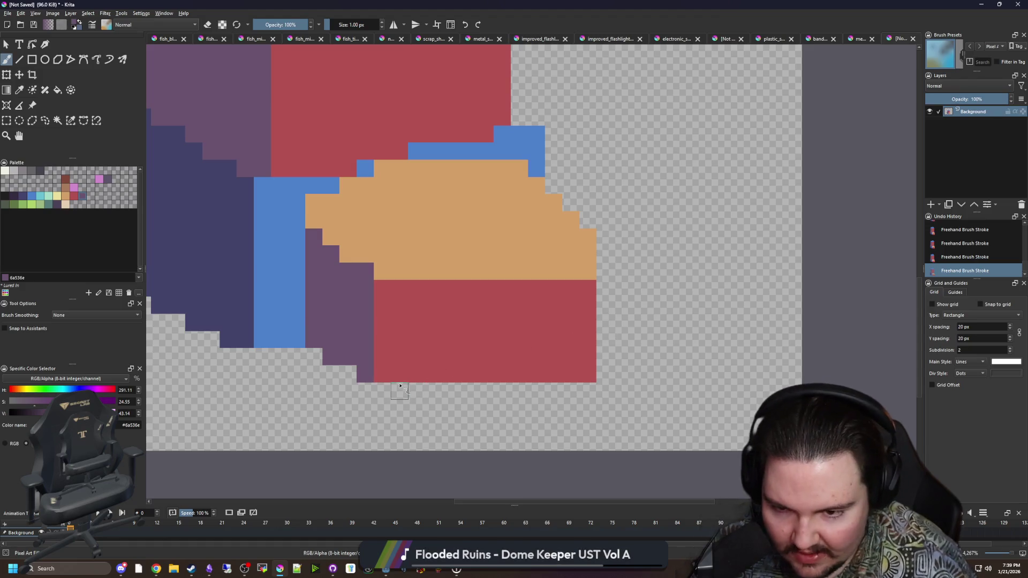
drag(400, 386, 542, 389)
Paint purple shading over the red block's left edge.
scroll(378, 384, down, 4)
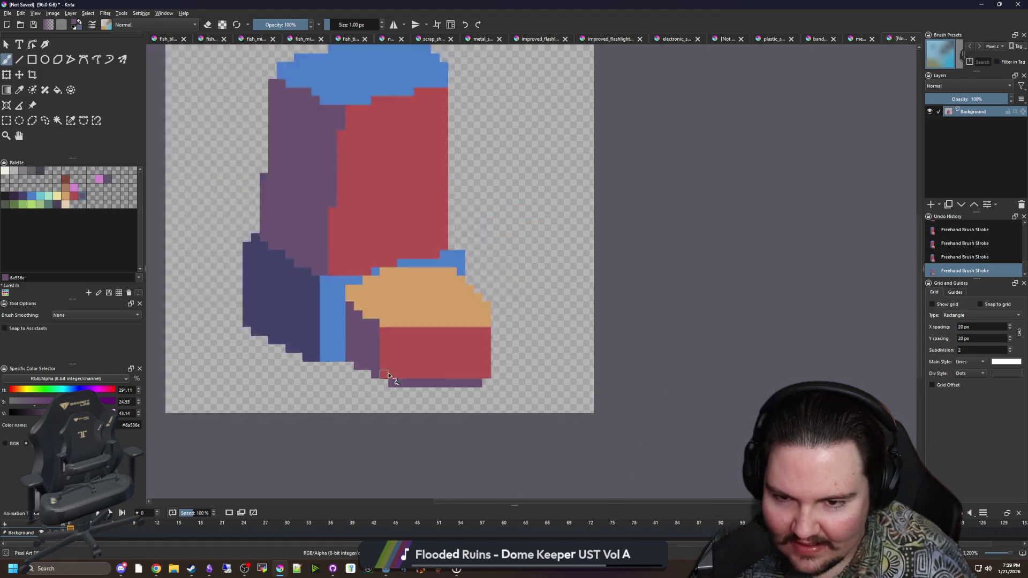
scroll(396, 354, up, 2)
scroll(358, 371, up, 2)
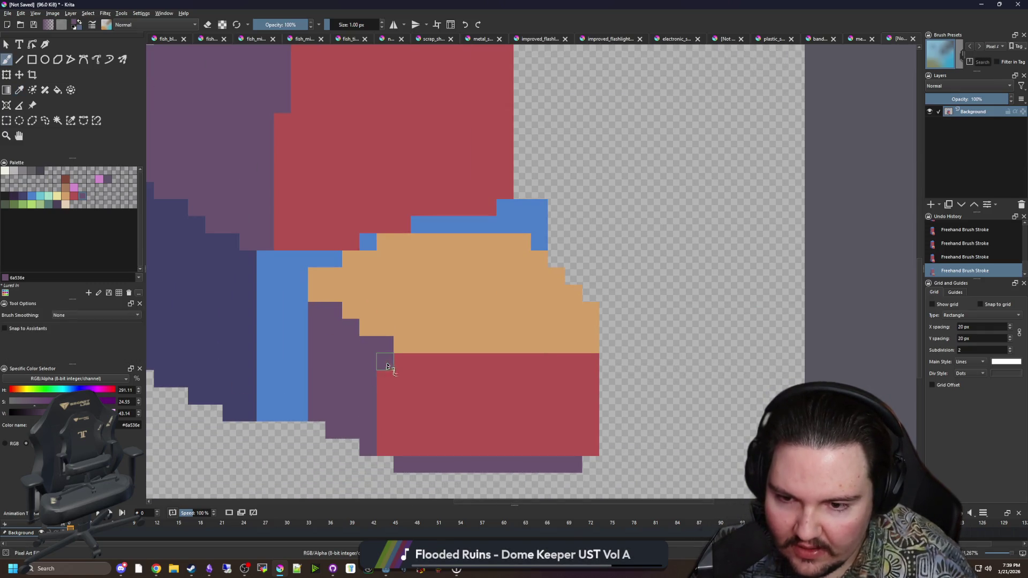
drag(387, 367, 384, 446)
scroll(412, 370, down, 3)
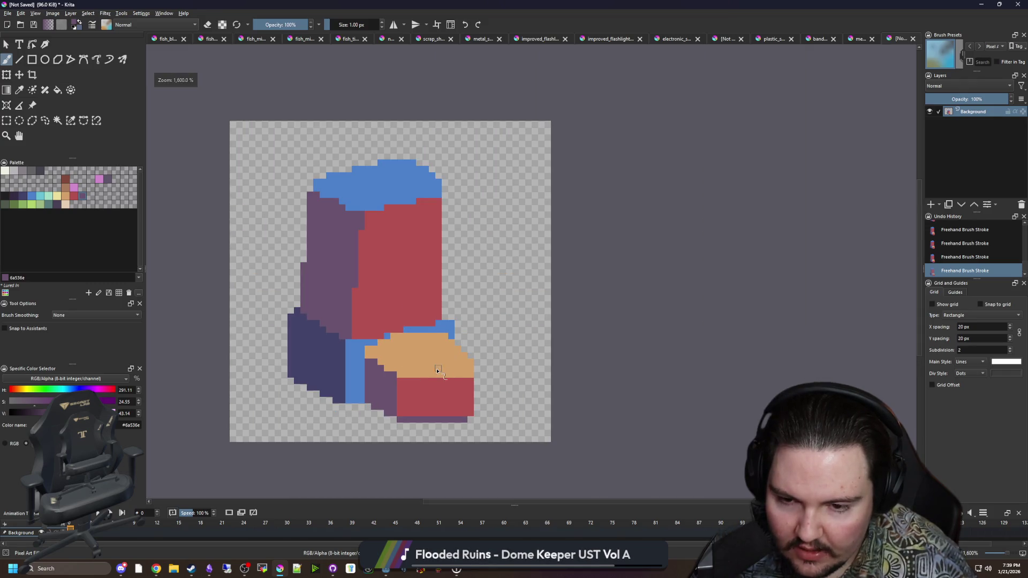
scroll(437, 371, up, 3)
Tidy the orange band's edge and extend the purple strip under the red block.
ctrl+click(452, 349)
mouse_move(544, 368)
mouse_down()
mouse_move(558, 387)
mouse_move(526, 336)
mouse_move(530, 396)
mouse_move(542, 395)
mouse_move(523, 356)
mouse_move(500, 355)
mouse_up()
scroll(573, 385, down, 2)
ctrl+click(454, 360)
scroll(463, 367, down, 4)
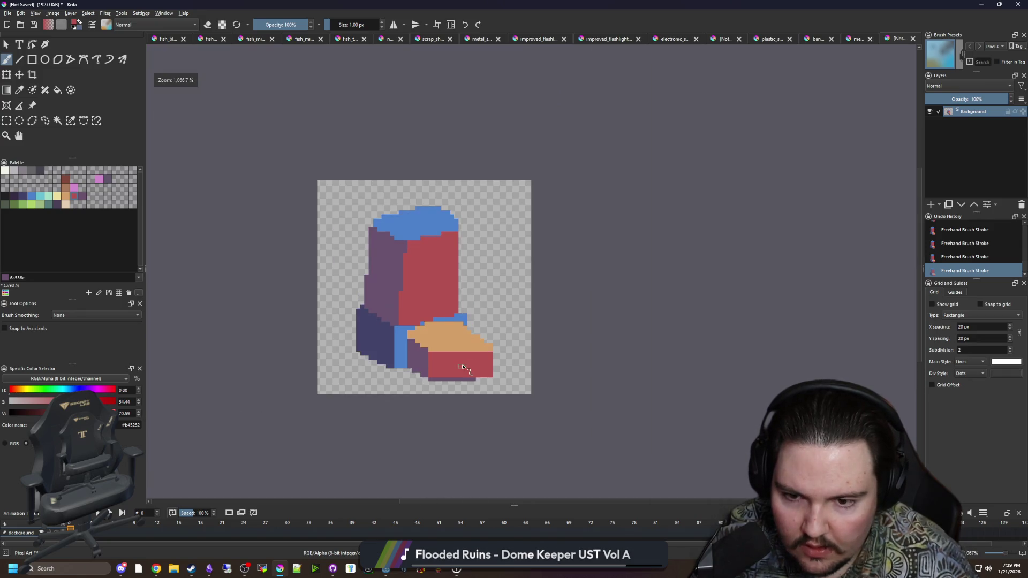
scroll(463, 367, up, 3)
ctrl+click(484, 409)
mouse_move(484, 409)
mouse_down()
mouse_move(514, 410)
mouse_move(348, 414)
mouse_move(510, 415)
mouse_up()
Paint sampled blue over the orange step.
key(e)
key(e)
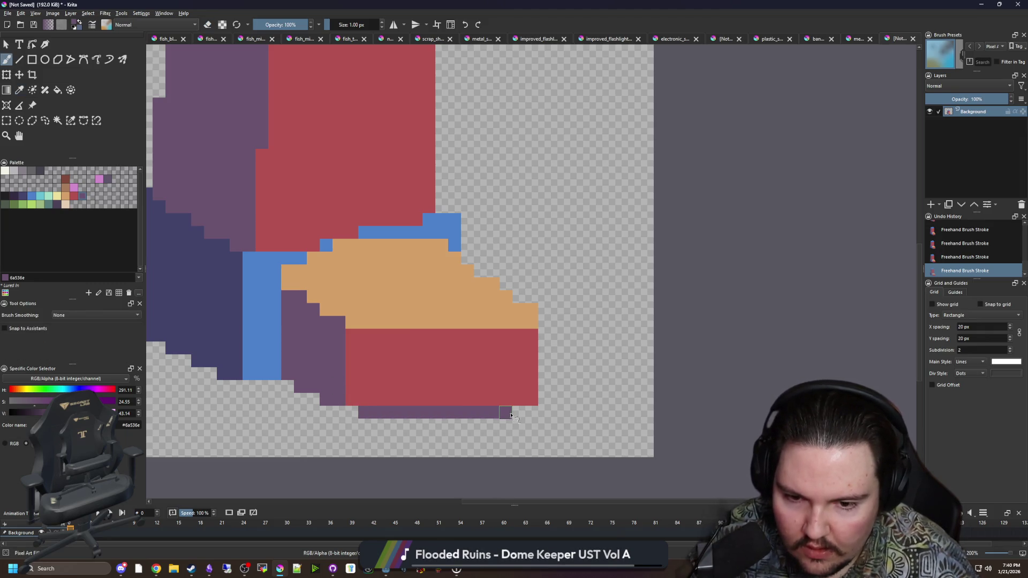
scroll(467, 386, down, 3)
scroll(494, 311, up, 4)
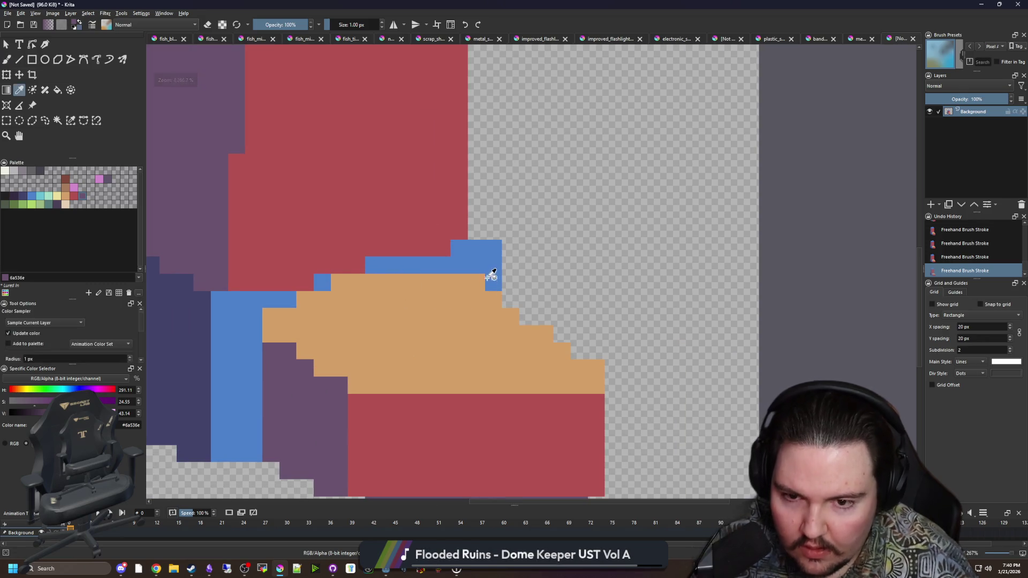
ctrl+click(488, 280)
drag(493, 297, 460, 286)
scroll(445, 280, down, 4)
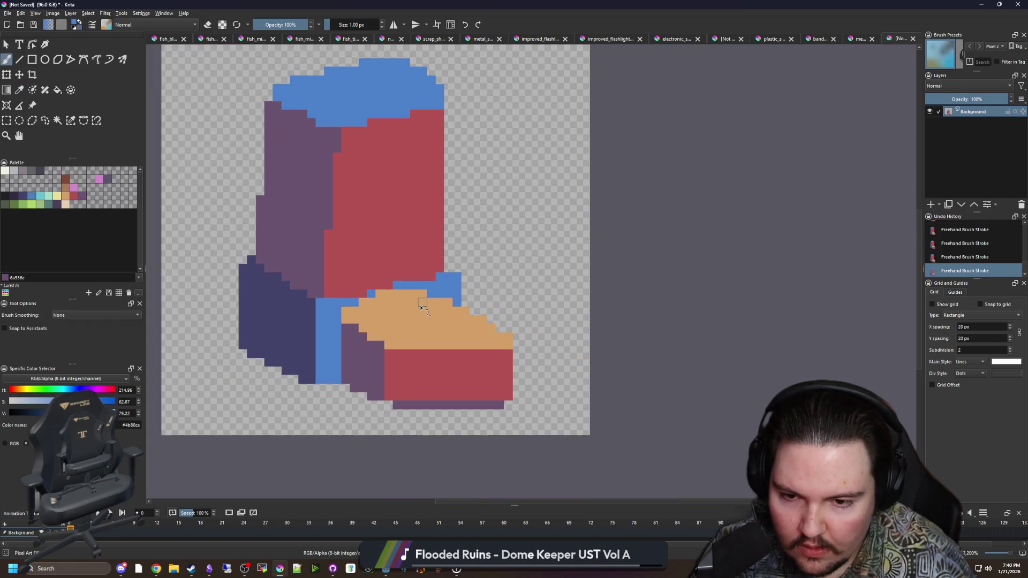
scroll(433, 332, up, 4)
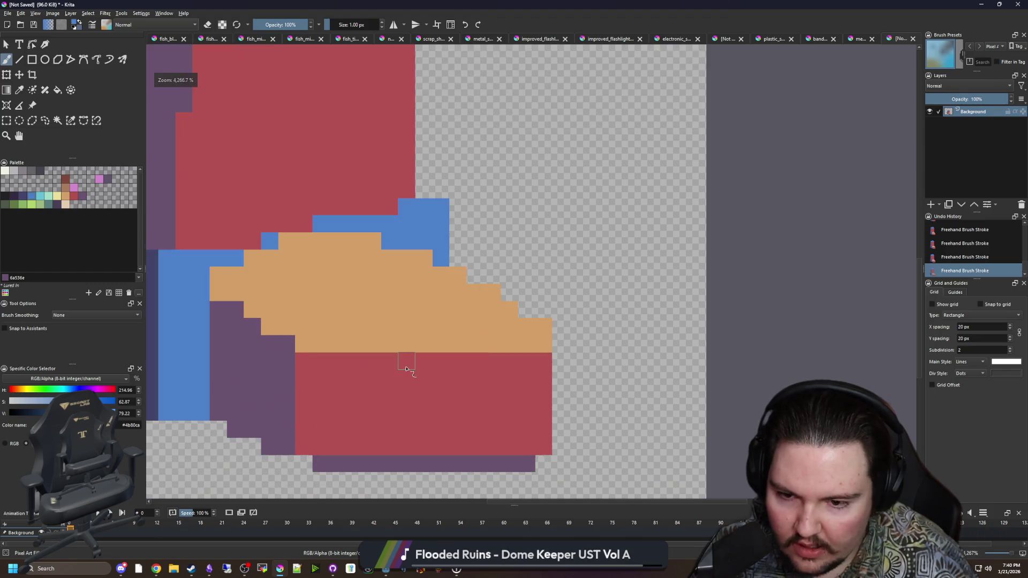
scroll(408, 364, up, 2)
Repaint the lower orange row red and erase the stray orange corner cell.
ctrl+click(406, 355)
click(355, 332)
mouse_move(381, 334)
mouse_down()
mouse_move(558, 333)
mouse_move(535, 305)
mouse_move(474, 306)
mouse_up()
key(e)
click(612, 305)
Erase the bottom pixel row, the bottom-right red row and the long purple strip.
scroll(602, 290, down, 2)
drag(613, 419, 462, 416)
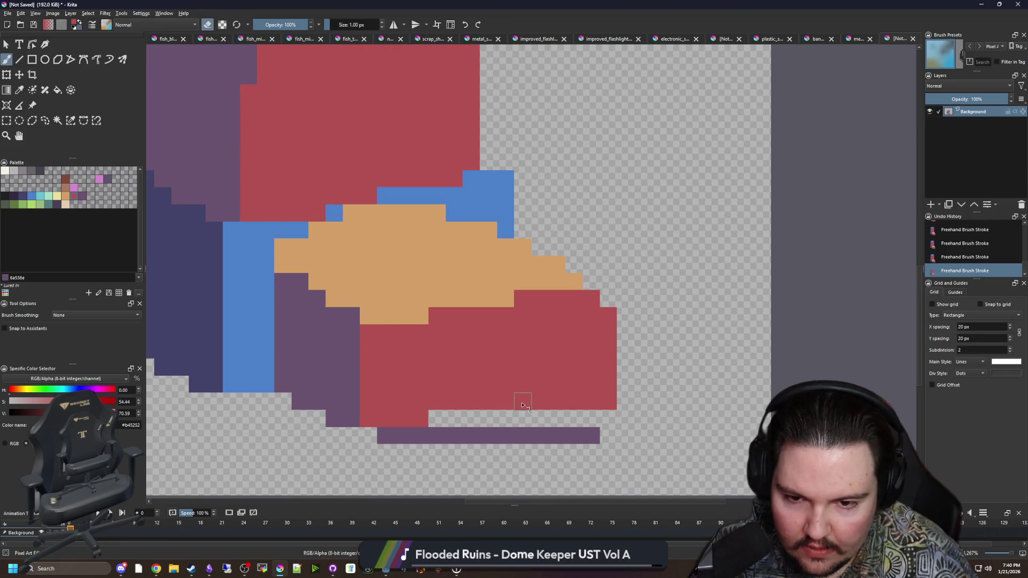
drag(523, 406, 611, 394)
drag(589, 434, 396, 437)
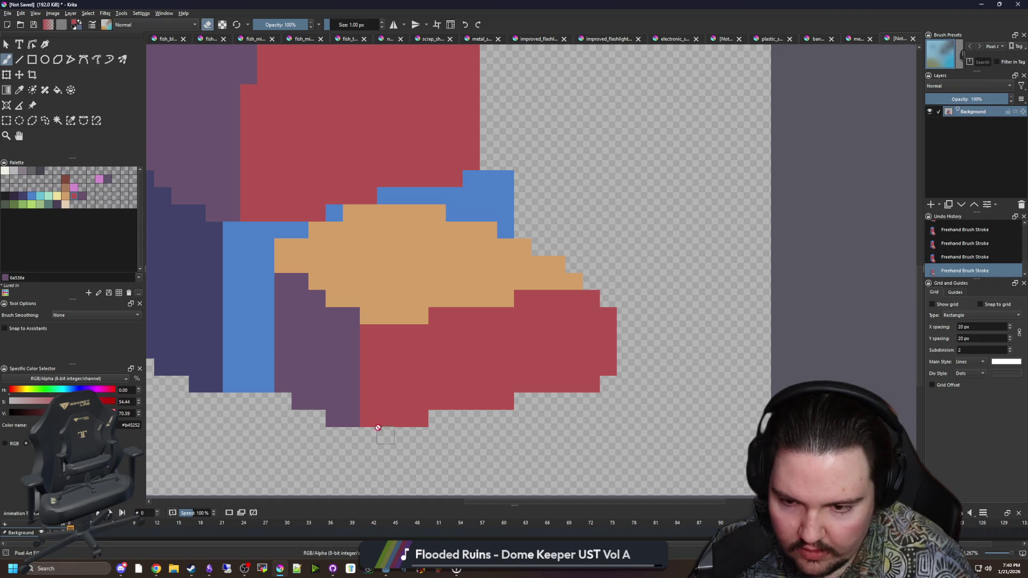
Add a few purple shadow pixels along the base under the red block.
key(e)
click(454, 418)
drag(522, 401, 535, 402)
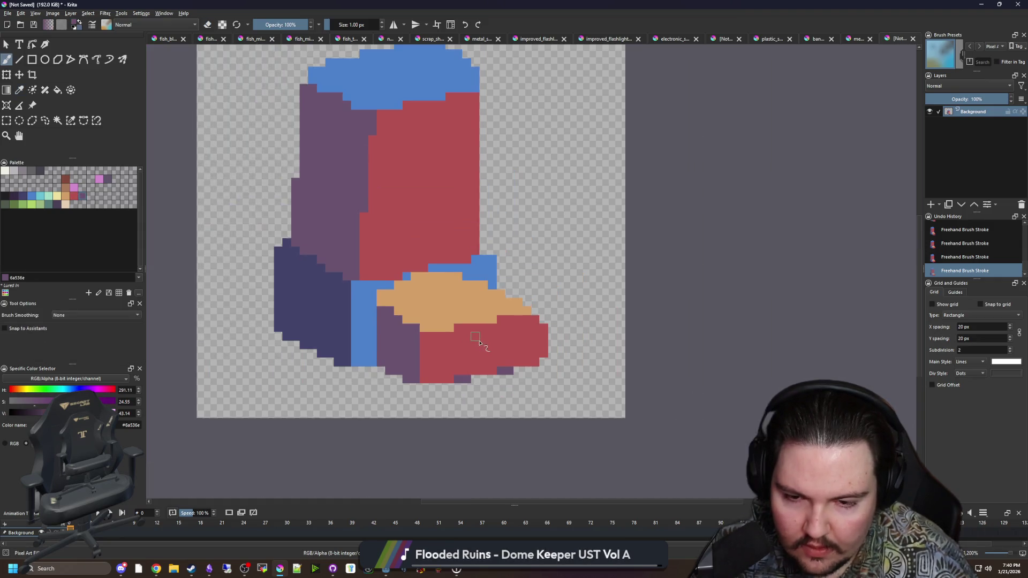
scroll(482, 344, down, 5)
scroll(541, 351, up, 5)
Erase the red pixel column on the right and paint a bottom cell purple.
key(e)
mouse_move(557, 353)
mouse_down()
mouse_move(554, 298)
mouse_move(539, 370)
mouse_move(519, 374)
mouse_up()
scroll(417, 348, down, 6)
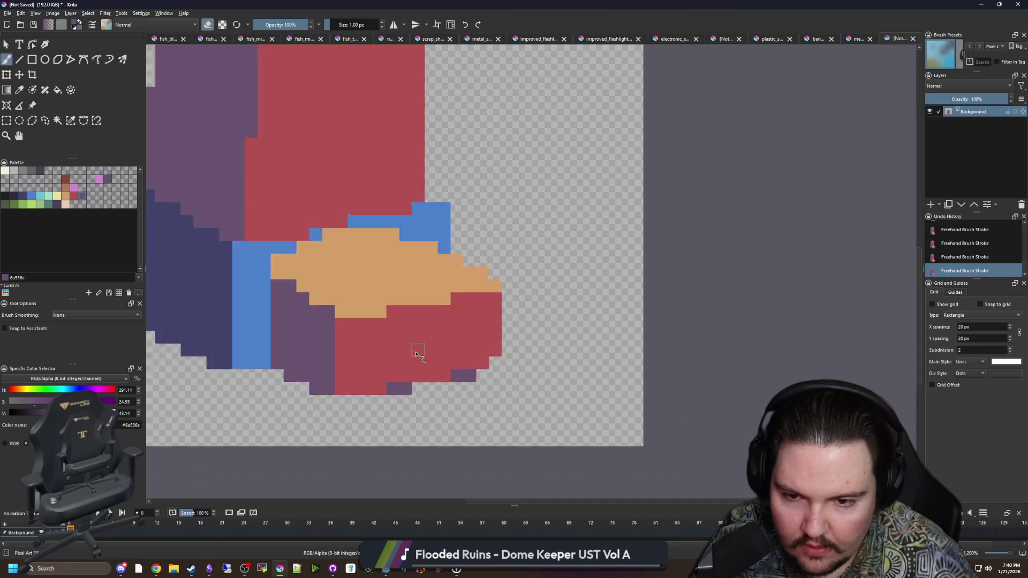
scroll(385, 300, up, 7)
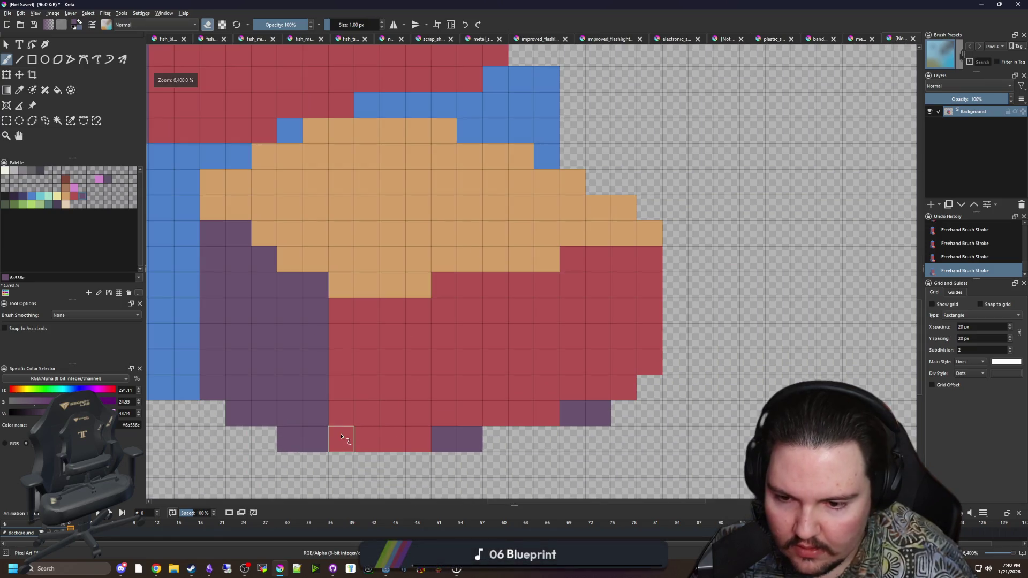
key(p)
key(b)
key(e)
click(341, 439)
drag(371, 341, 316, 317)
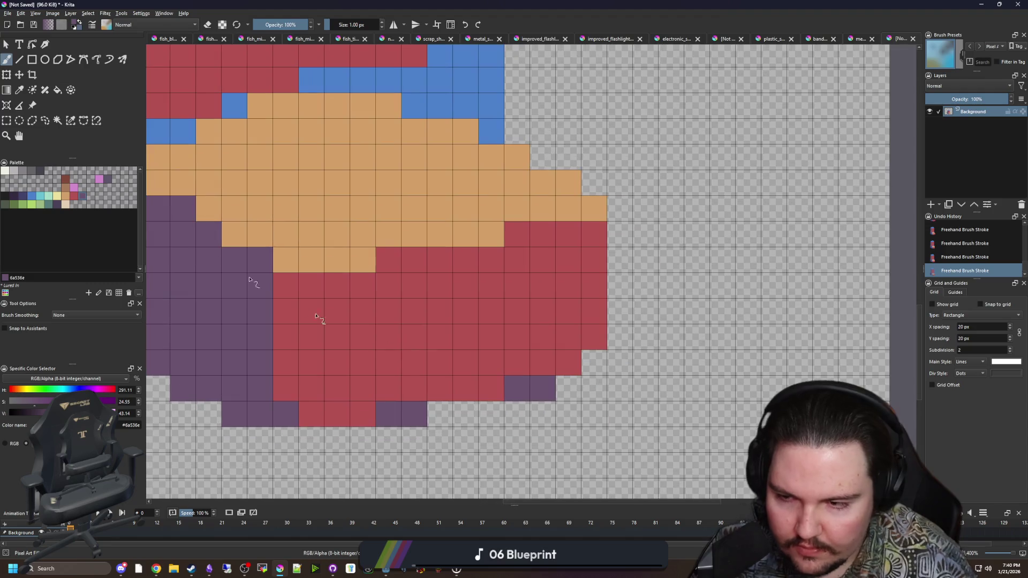
Fill the red base's interior with the palette's dark grey-blue, keeping a red rim.
click(40, 171)
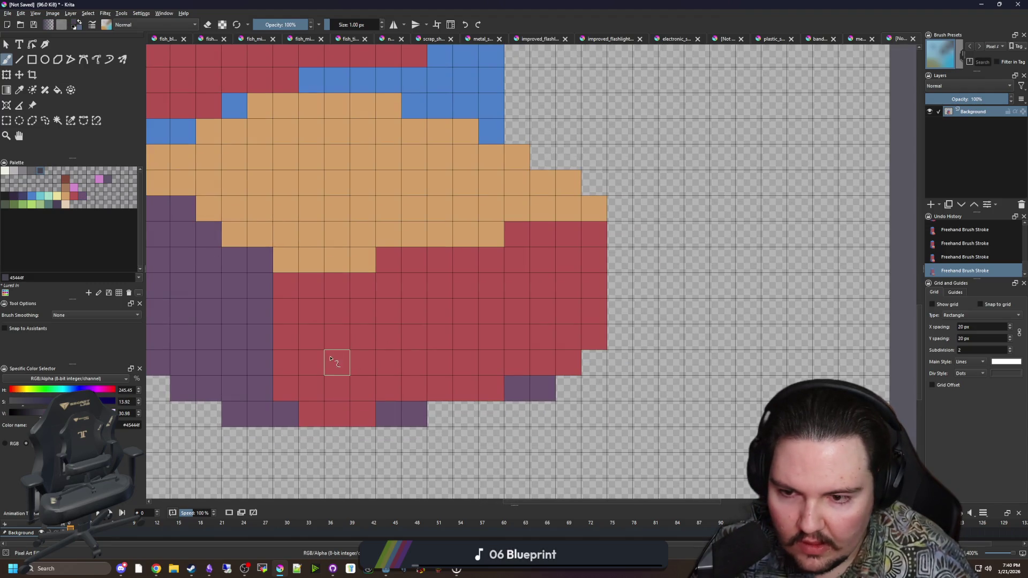
drag(316, 364, 317, 344)
mouse_move(343, 305)
mouse_down()
mouse_move(386, 308)
mouse_move(493, 262)
mouse_move(554, 267)
mouse_move(567, 310)
mouse_move(542, 337)
mouse_move(333, 391)
mouse_move(339, 355)
mouse_move(529, 300)
mouse_move(538, 310)
mouse_up()
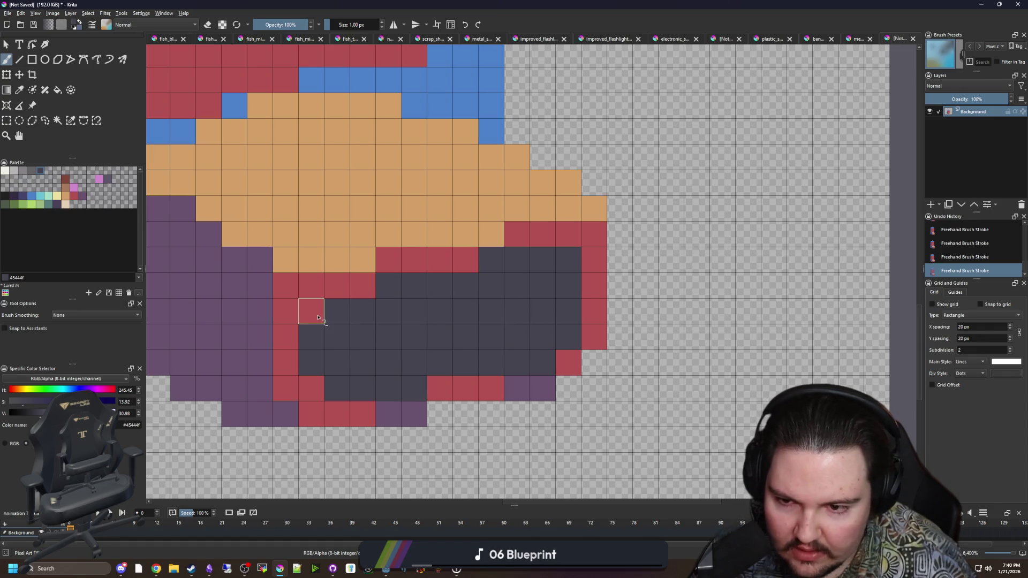
drag(318, 317, 311, 388)
scroll(311, 388, down, 3)
scroll(403, 328, up, 3)
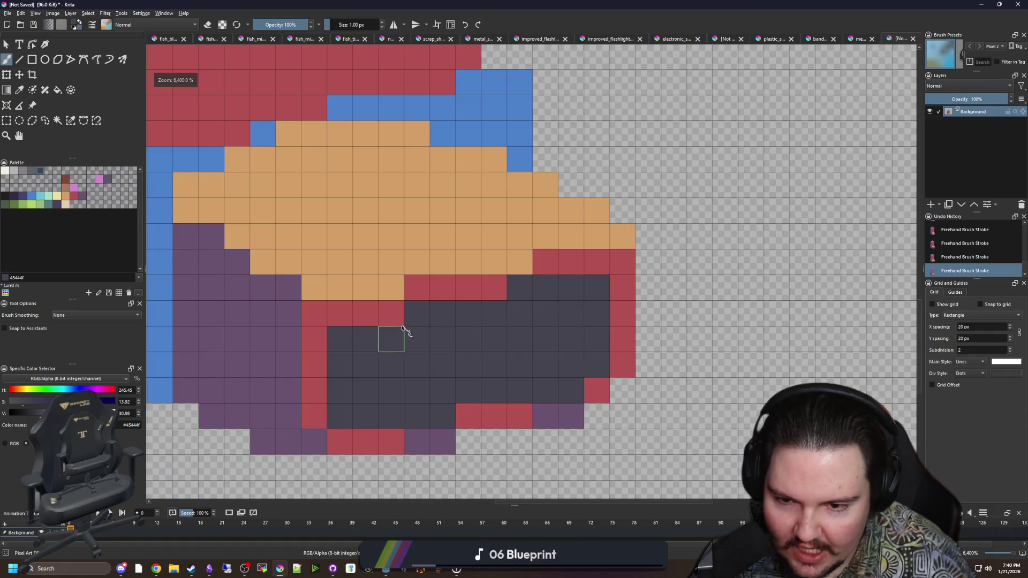
click(391, 313)
click(493, 288)
scroll(431, 334, down, 5)
scroll(429, 337, up, 5)
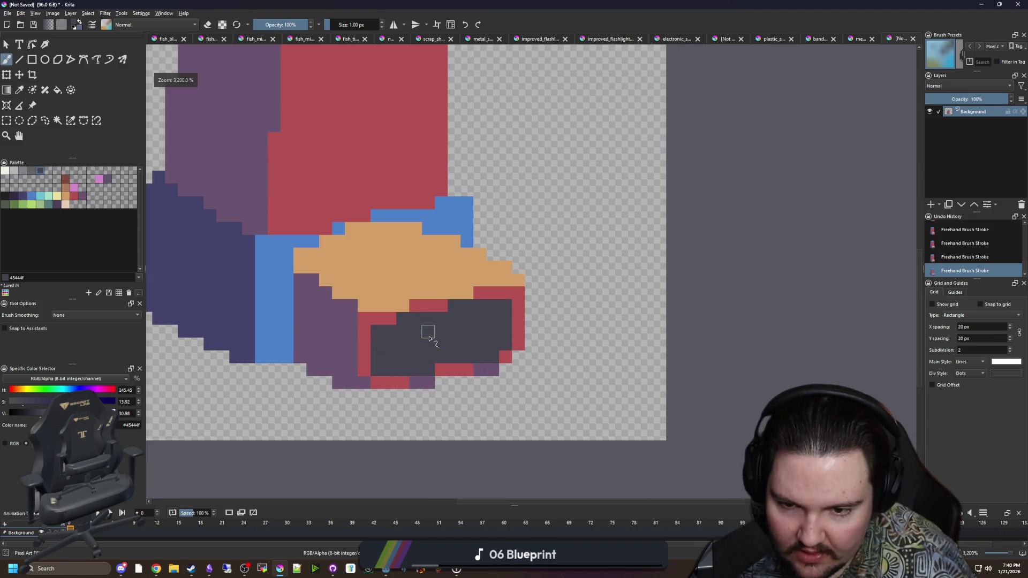
Turn two red rim cells purple using the sprite's sampled purple.
ctrl+click(496, 368)
scroll(496, 368, up, 2)
click(428, 372)
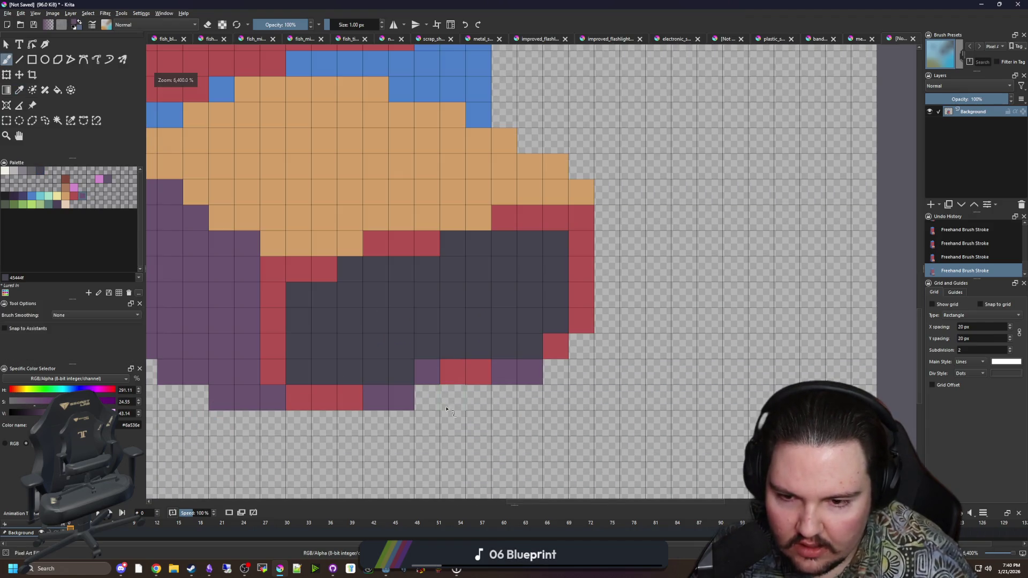
click(449, 370)
scroll(449, 370, down, 2)
scroll(362, 379, up, 2)
Add purple accent pixels in the dark panel and over two blue cells.
click(344, 379)
click(344, 302)
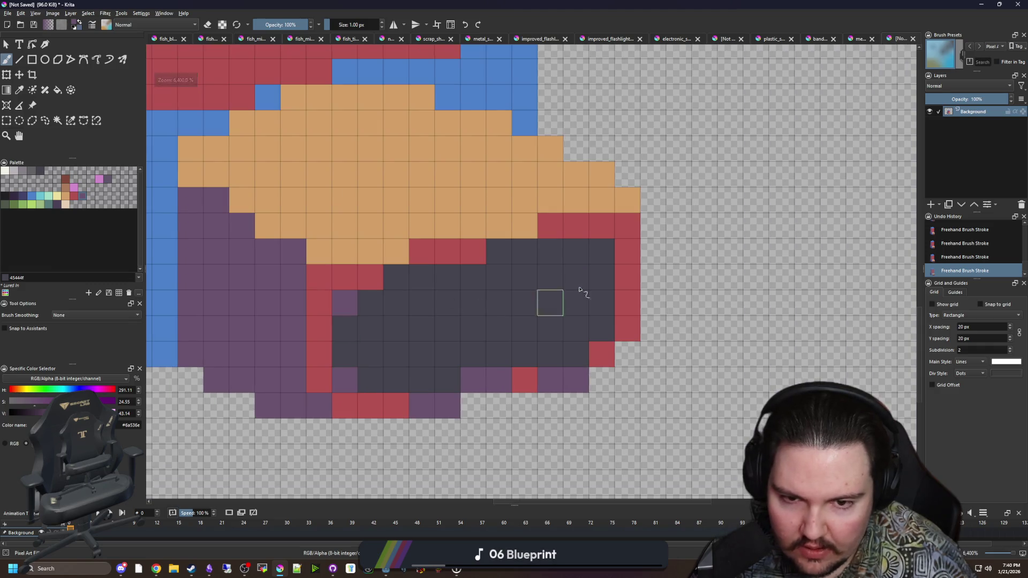
click(602, 251)
scroll(402, 383, down, 5)
scroll(359, 378, up, 3)
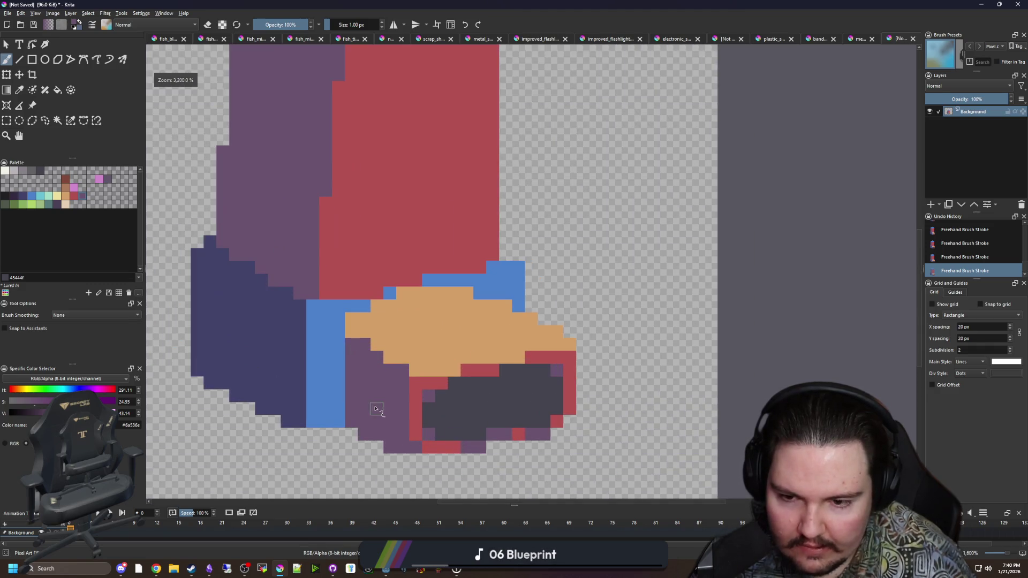
scroll(355, 360, up, 2)
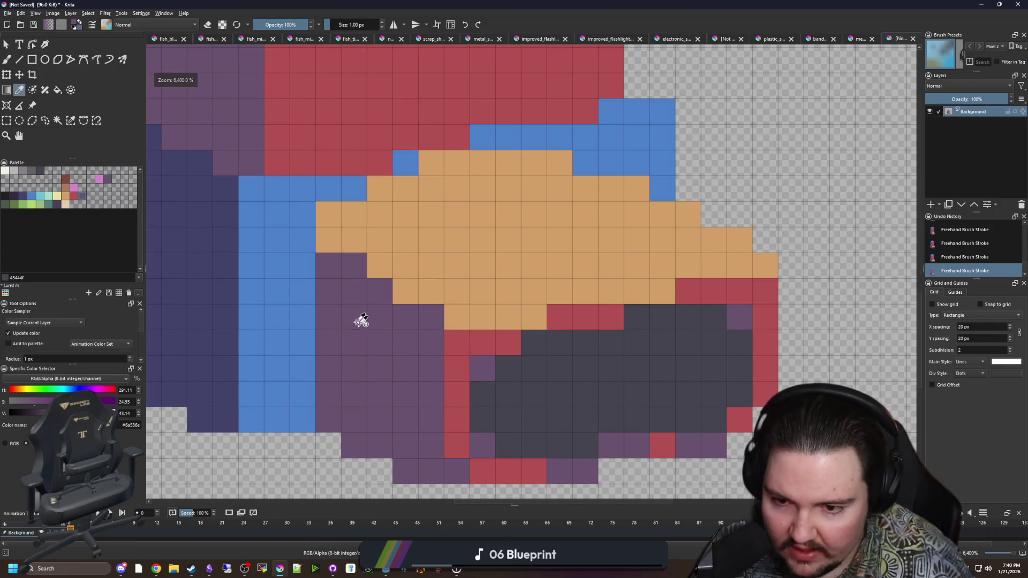
mouse_move(302, 240)
mouse_down()
mouse_move(277, 240)
mouse_move(284, 366)
mouse_move(302, 345)
mouse_move(328, 342)
mouse_up()
key(ctrl+z)
scroll(348, 327, down, 1)
scroll(321, 303, up, 1)
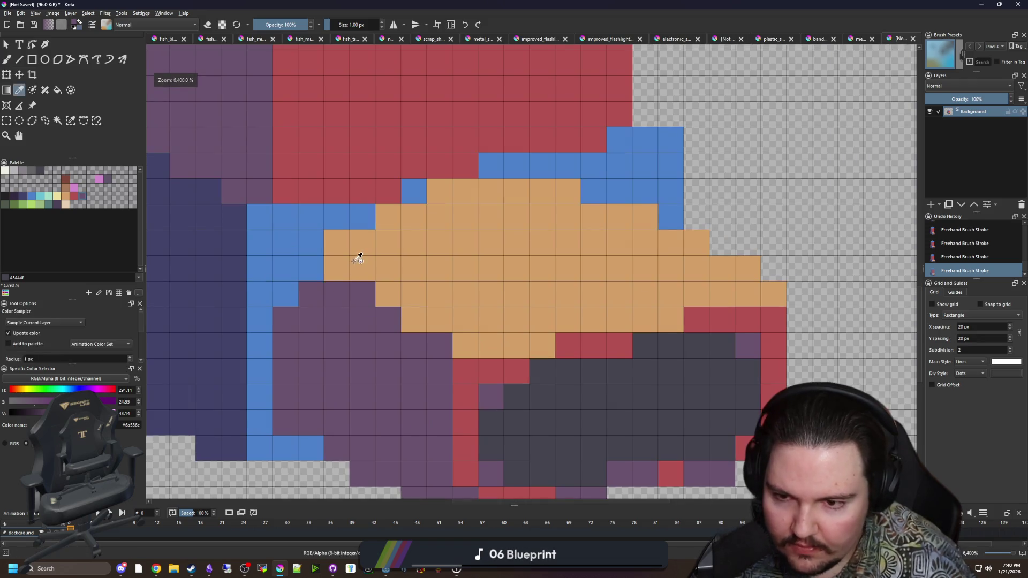
ctrl+click(355, 252)
click(284, 295)
scroll(369, 336, down, 1)
key(ctrl+z)
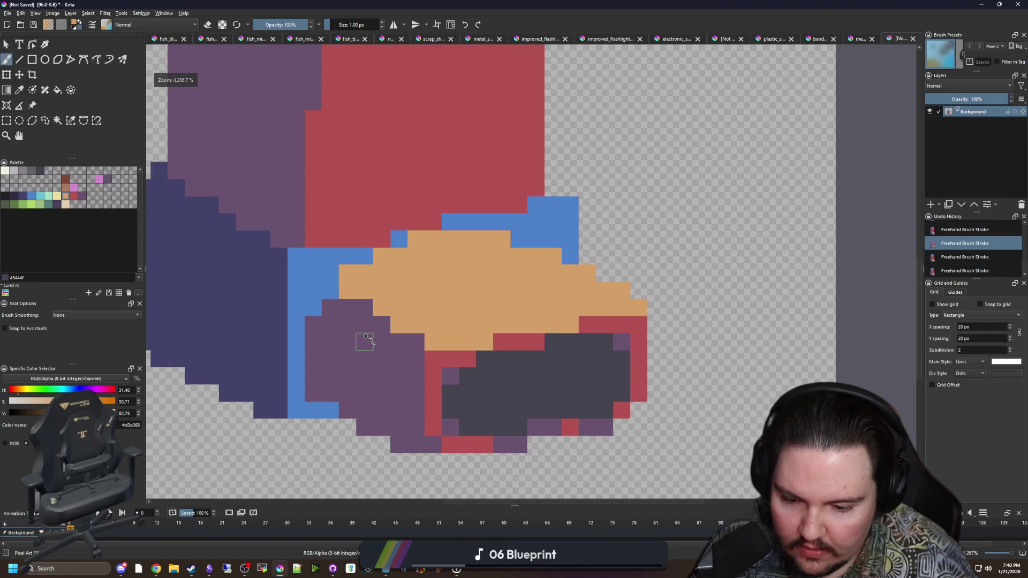
ctrl+click(359, 336)
click(311, 306)
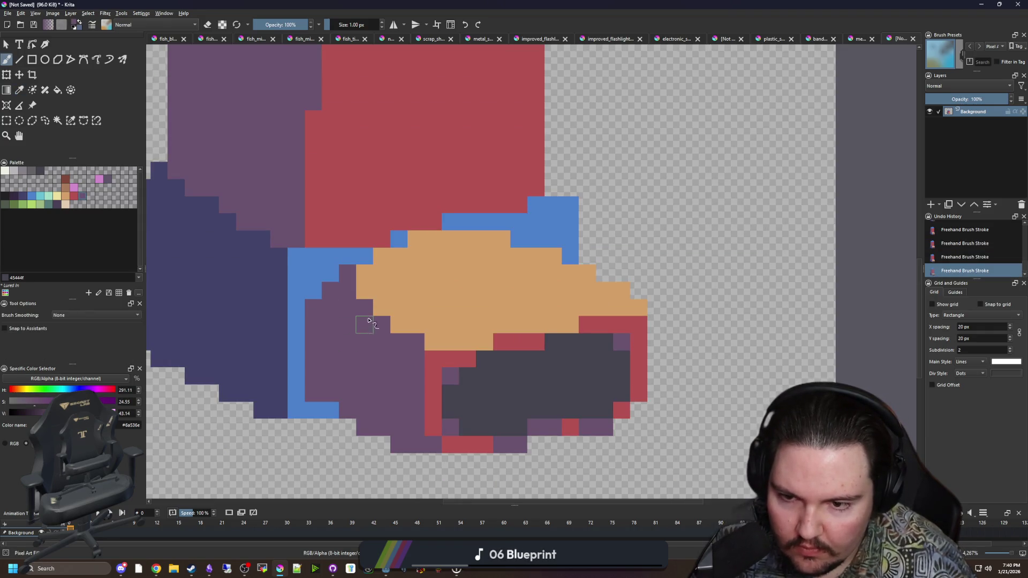
ctrl+click(431, 367)
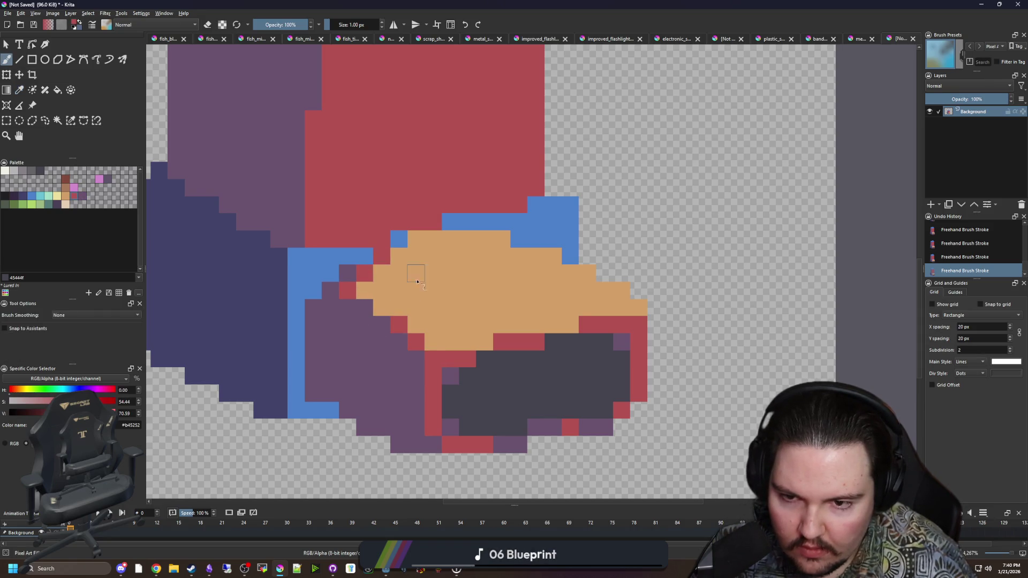
key(ctrl+z)
key(ctrl+z)
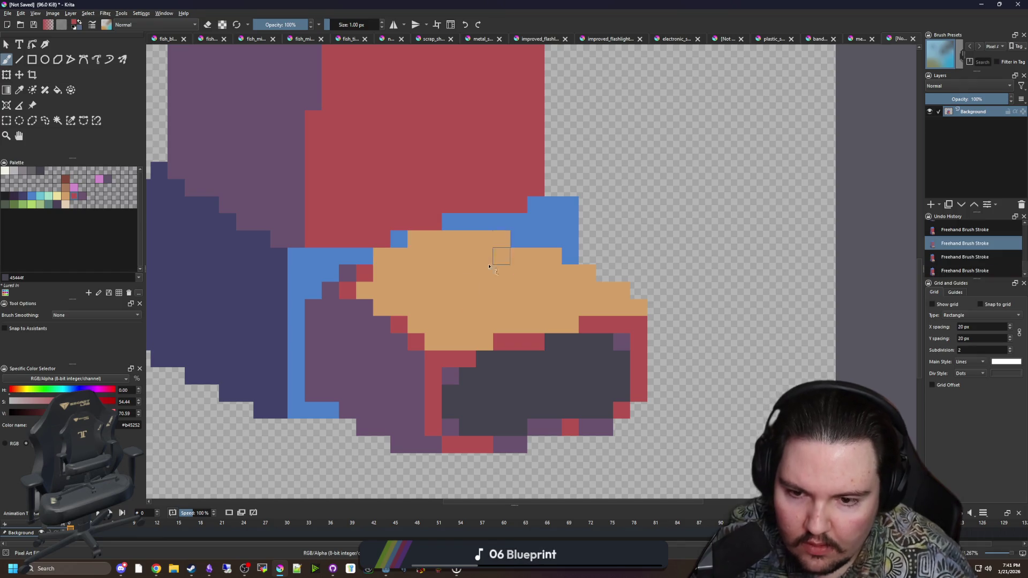
scroll(441, 393, down, 4)
scroll(442, 393, up, 3)
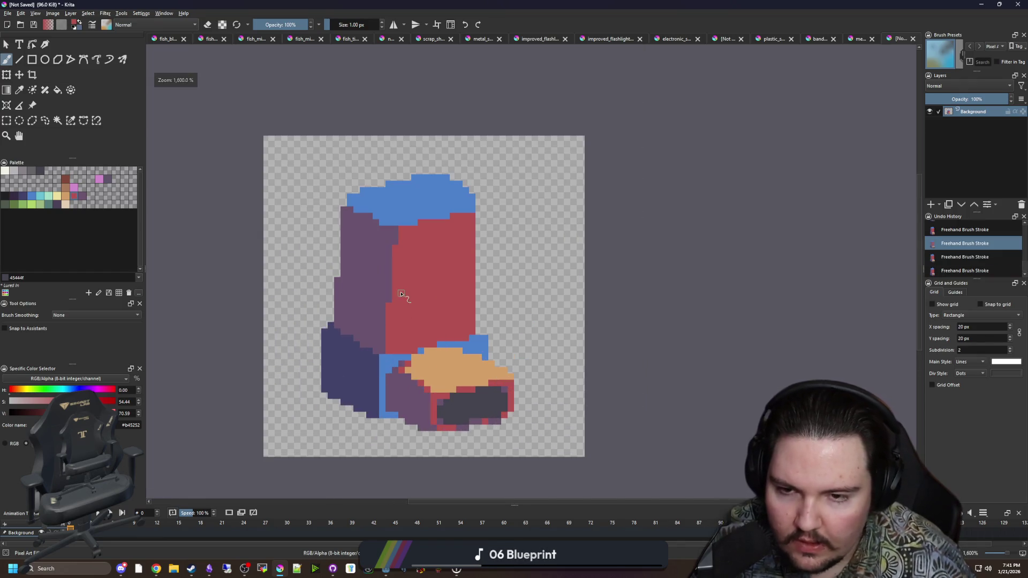
scroll(381, 201, up, 1)
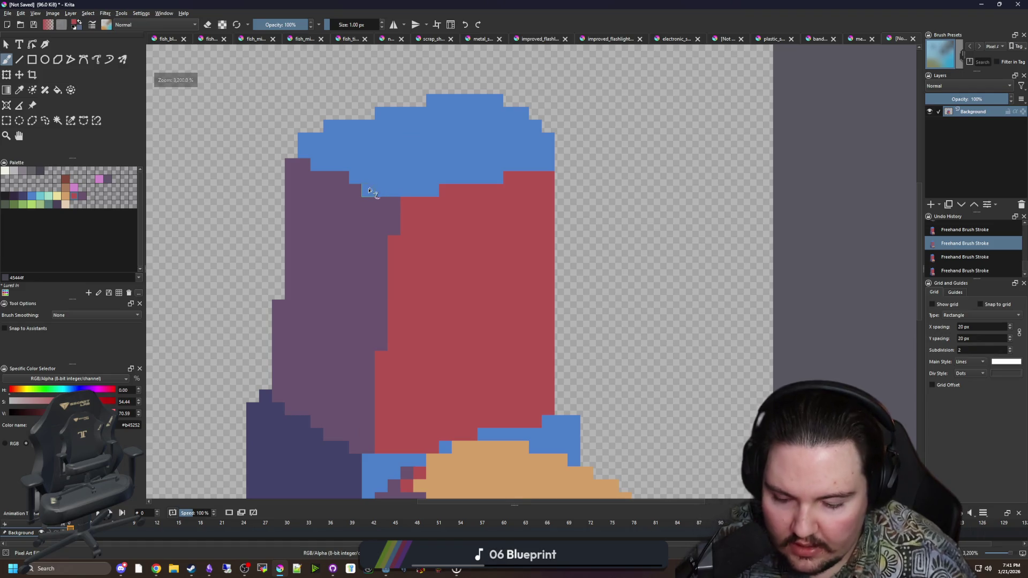
Erase a few purple pixels at the top of the sprite.
key(p)
click(380, 226)
scroll(414, 247, up, 1)
key(ctrl+shift+z)
key(ctrl+shift+z)
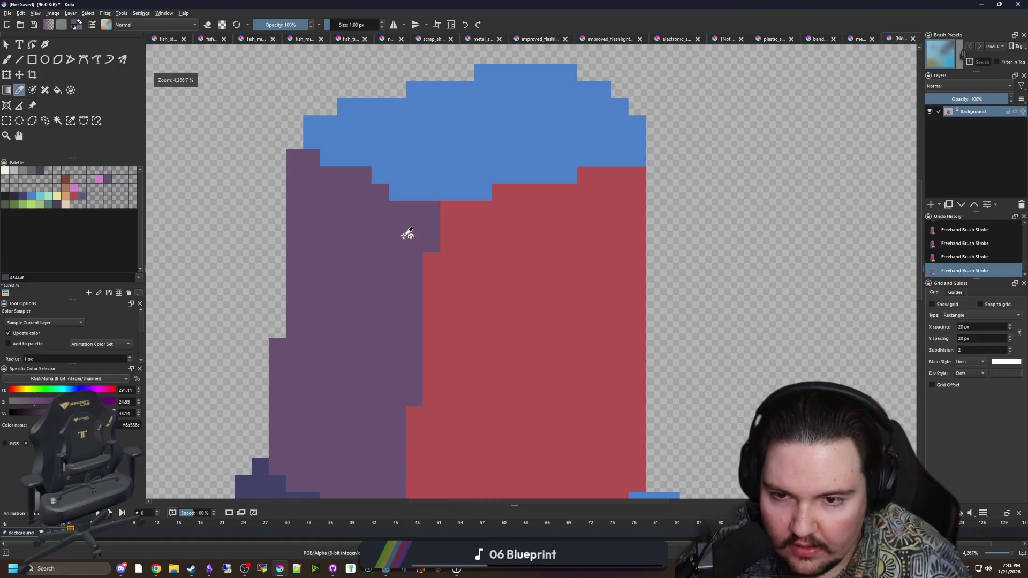
key(b)
key(e)
mouse_move(412, 211)
mouse_down()
mouse_move(300, 241)
mouse_move(298, 174)
mouse_move(321, 207)
mouse_move(360, 190)
mouse_move(284, 157)
mouse_up()
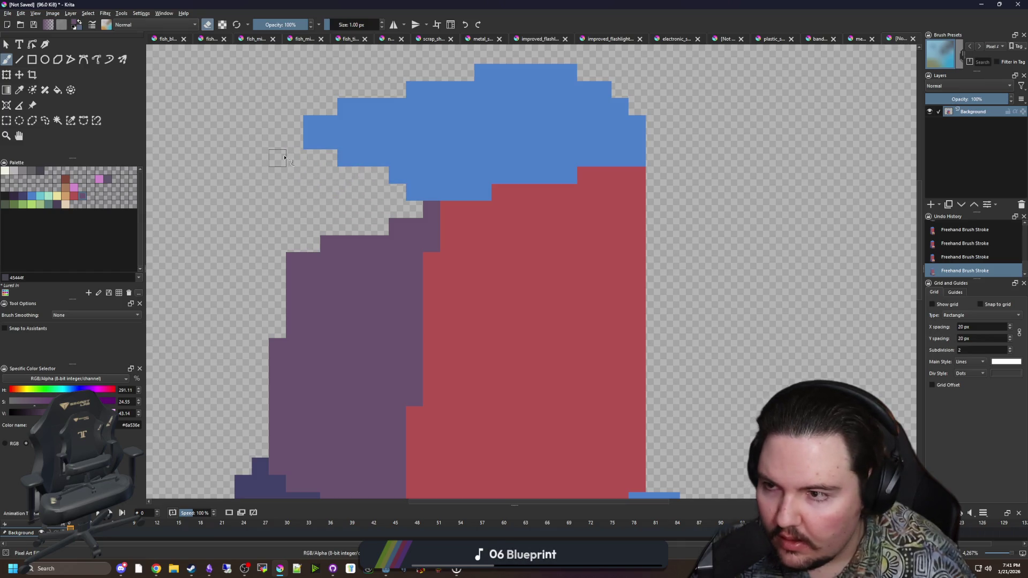
Clear the blue cap using a contiguous colour selection, then deselect.
click(58, 119)
click(438, 151)
key(Delete)
scroll(443, 201, down, 3)
key(ctrl+shift+a)
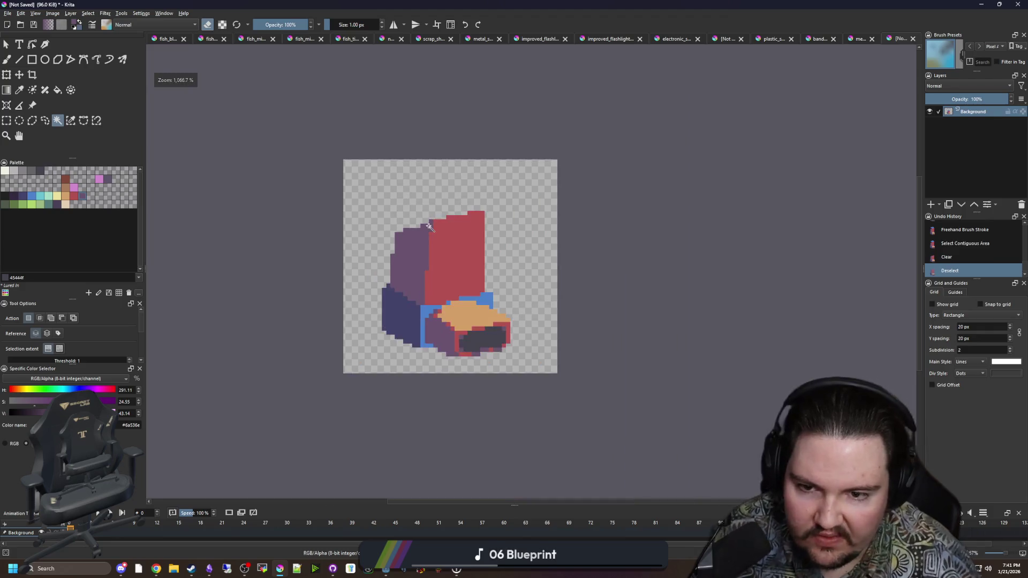
scroll(449, 211, up, 1)
scroll(432, 186, up, 2)
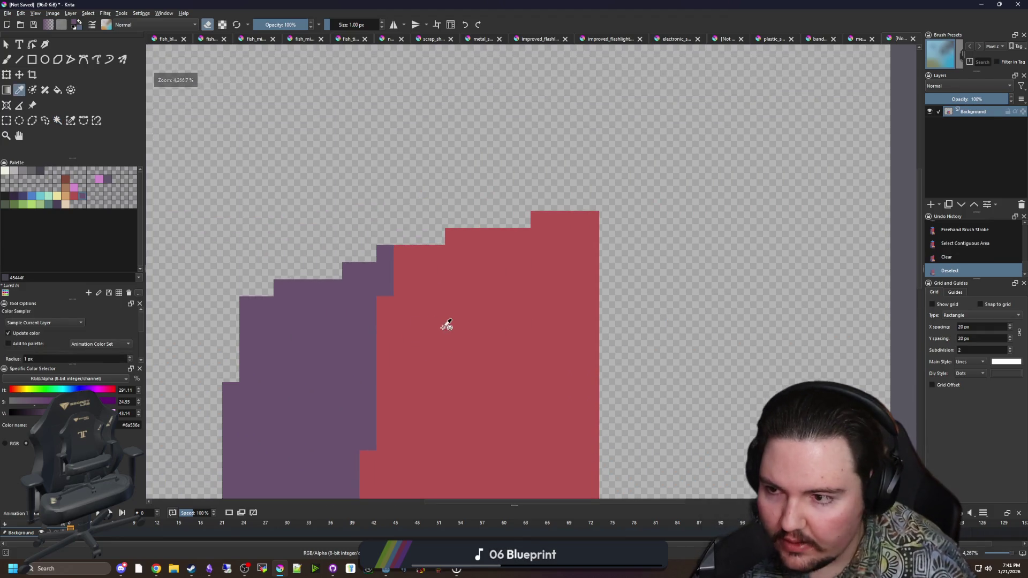
Try an orange trim along the red front's stepped top, then undo it.
key(x)
key(b)
mouse_move(403, 236)
mouse_down()
mouse_move(528, 220)
mouse_move(428, 166)
mouse_move(384, 159)
mouse_up()
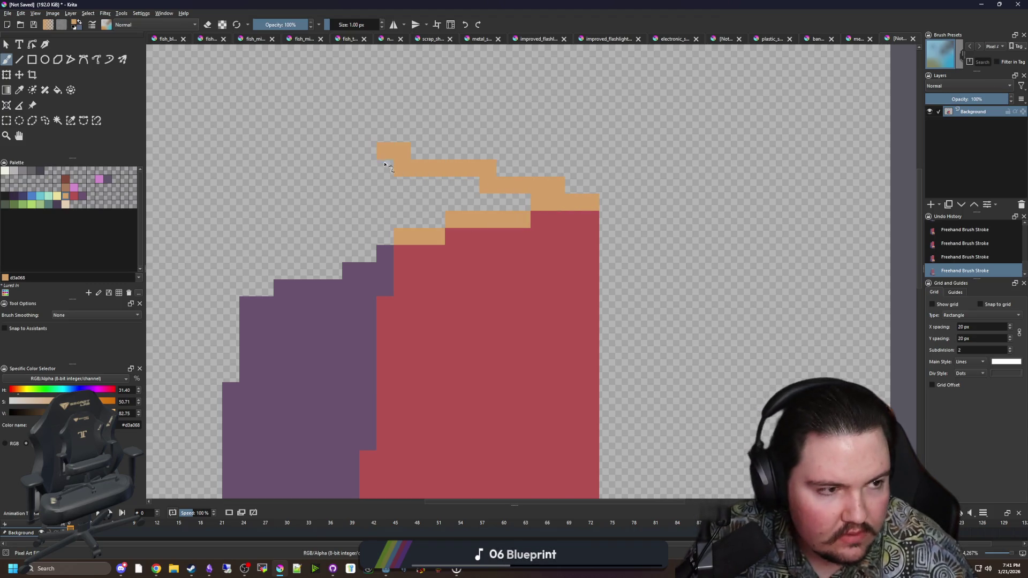
key(ctrl+z)
scroll(426, 282, up, 1)
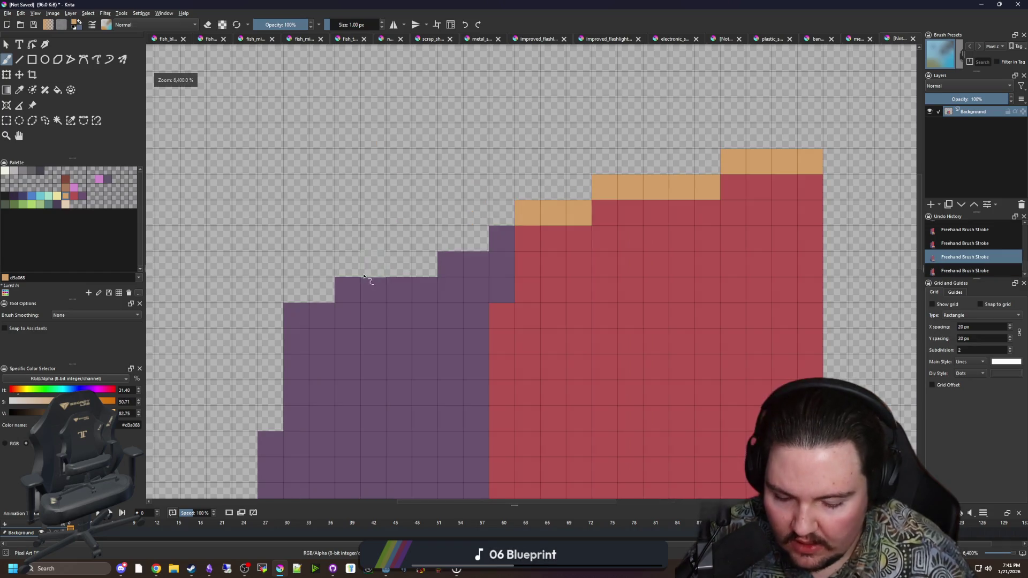
Paint a dark #212123 edge across the purple steps, restoring the left cells to #6a536e.
key(p)
click(5, 197)
key(b)
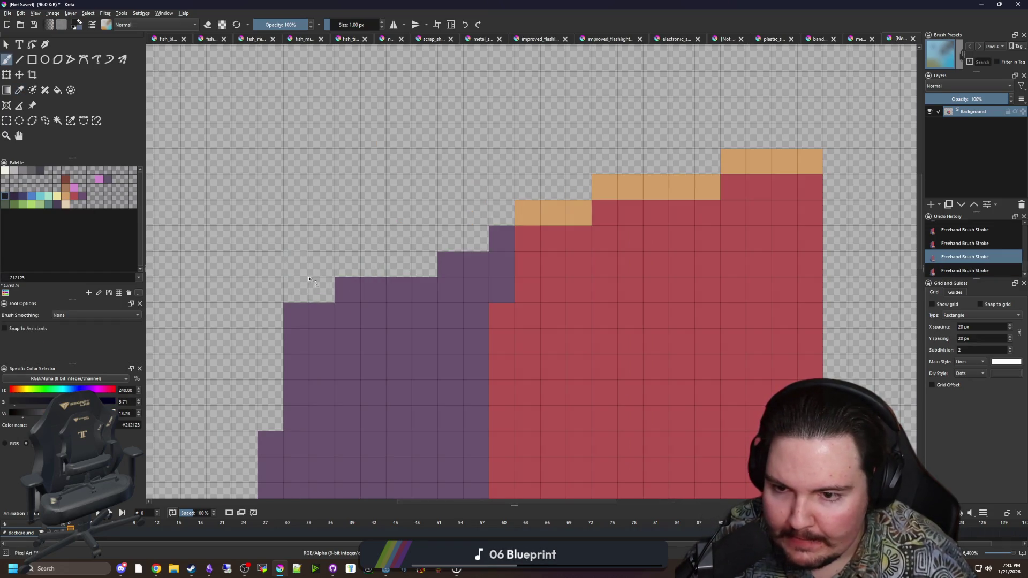
mouse_move(294, 262)
mouse_down()
mouse_move(321, 289)
mouse_move(474, 238)
mouse_up()
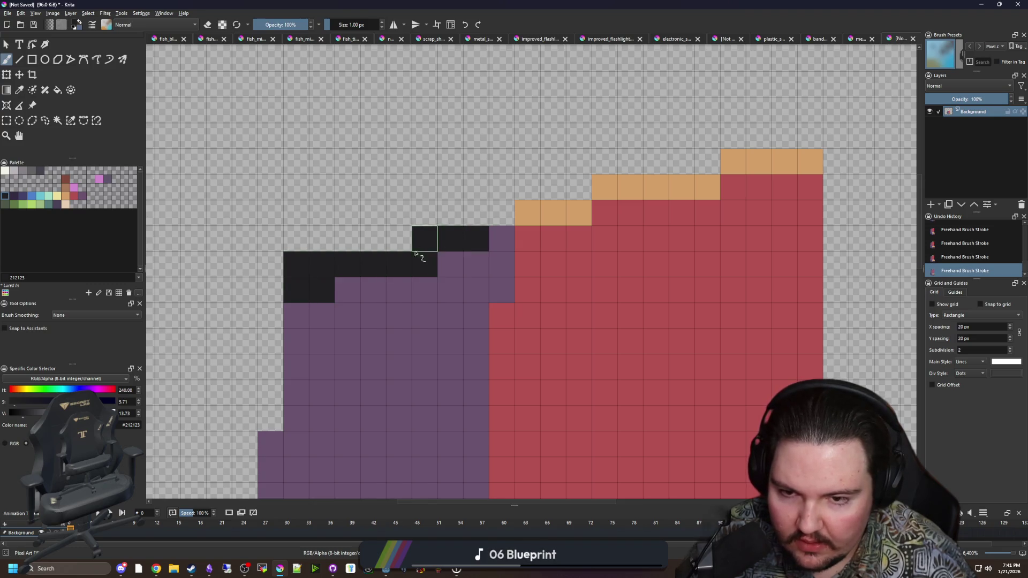
ctrl+click(395, 306)
drag(321, 289, 314, 270)
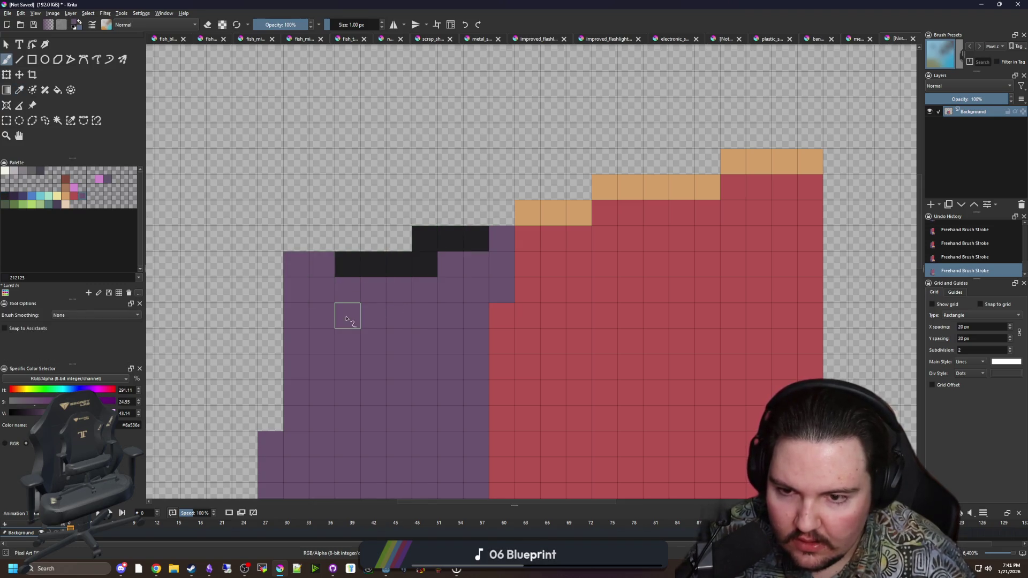
scroll(347, 320, down, 6)
scroll(358, 282, down, 3)
scroll(359, 283, up, 8)
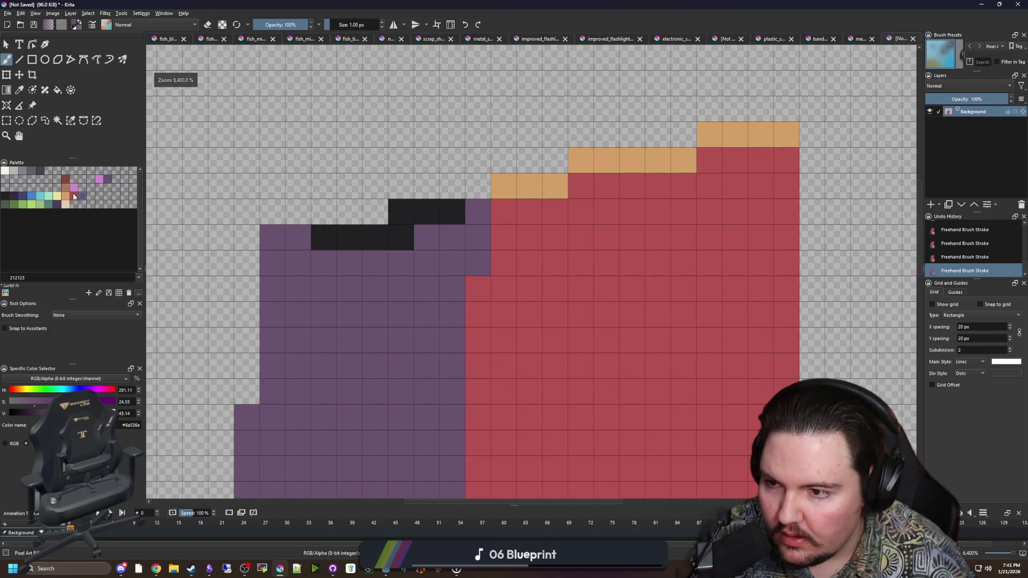
Add a red #b45252 rim along the top of the purple side.
click(73, 197)
mouse_move(478, 211)
mouse_down()
mouse_move(401, 262)
mouse_move(292, 259)
mouse_move(328, 232)
mouse_up()
key(ctrl+z)
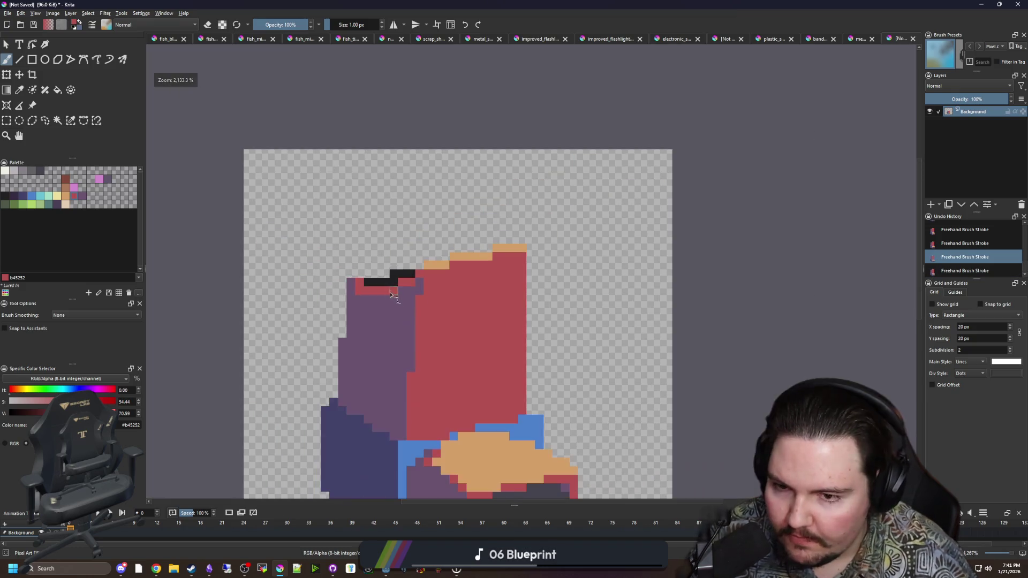
scroll(360, 284, down, 2)
click(349, 281)
scroll(351, 278, up, 2)
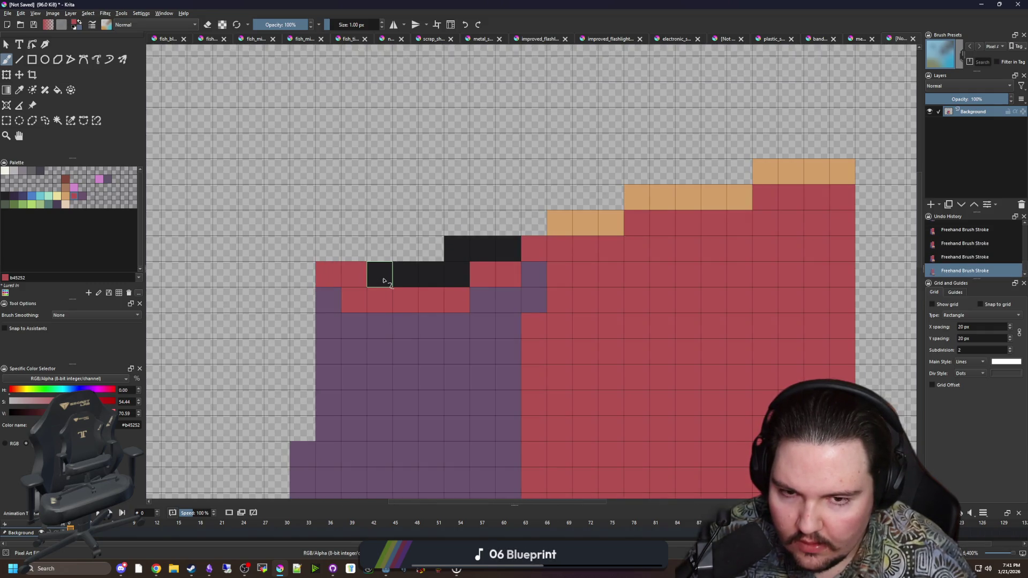
scroll(383, 281, down, 7)
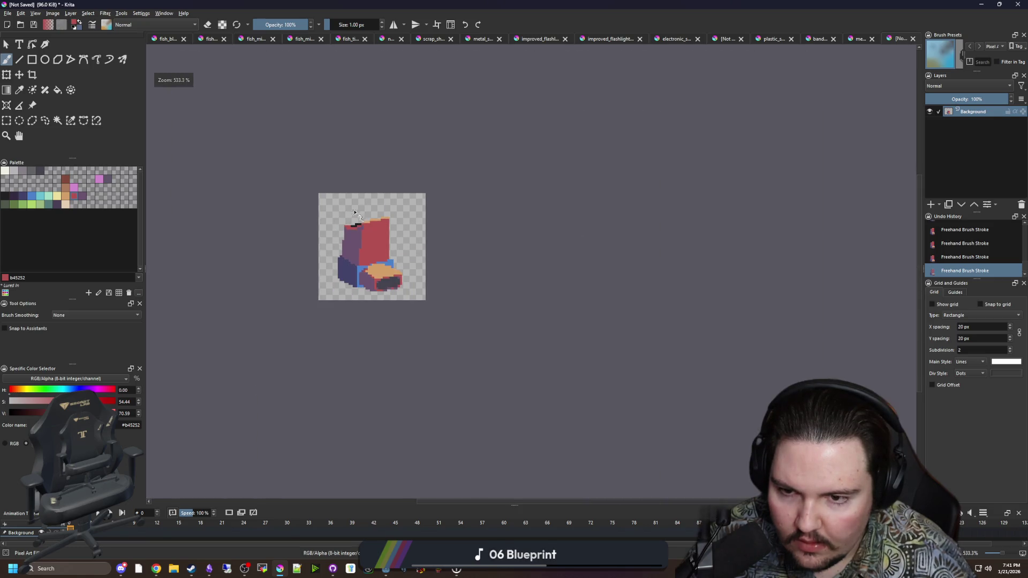
scroll(360, 265, up, 5)
scroll(360, 266, down, 1)
scroll(359, 265, down, 2)
scroll(359, 267, up, 2)
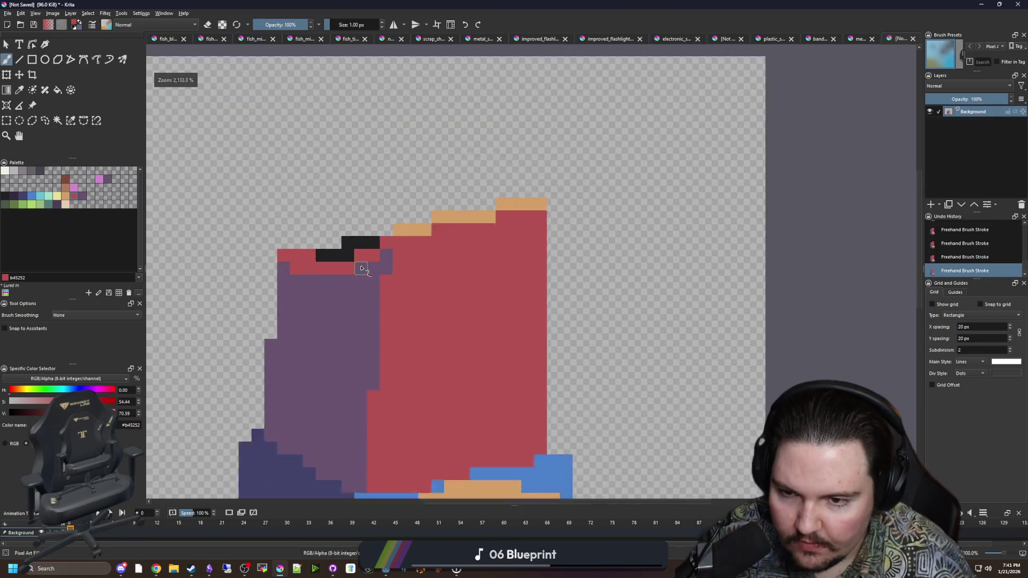
scroll(361, 271, up, 2)
Erase the remaining dark pixels along the top.
key(e)
drag(354, 251, 313, 258)
drag(348, 226, 406, 226)
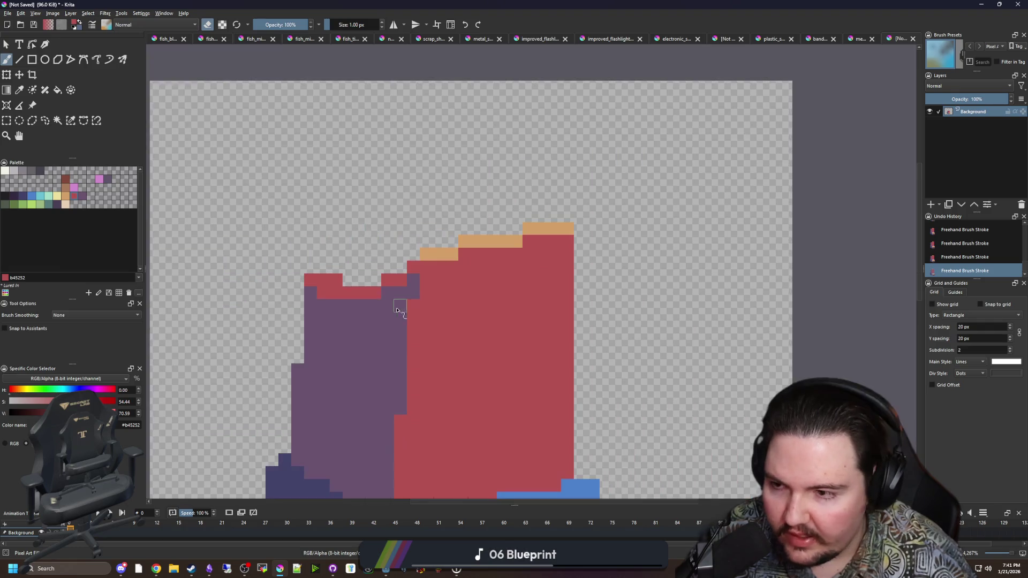
scroll(397, 309, down, 1)
key(e)
Paint a light grey b8b5b9 mouthpiece outline above the sprite's top.
click(25, 172)
click(14, 172)
scroll(354, 267, up, 1)
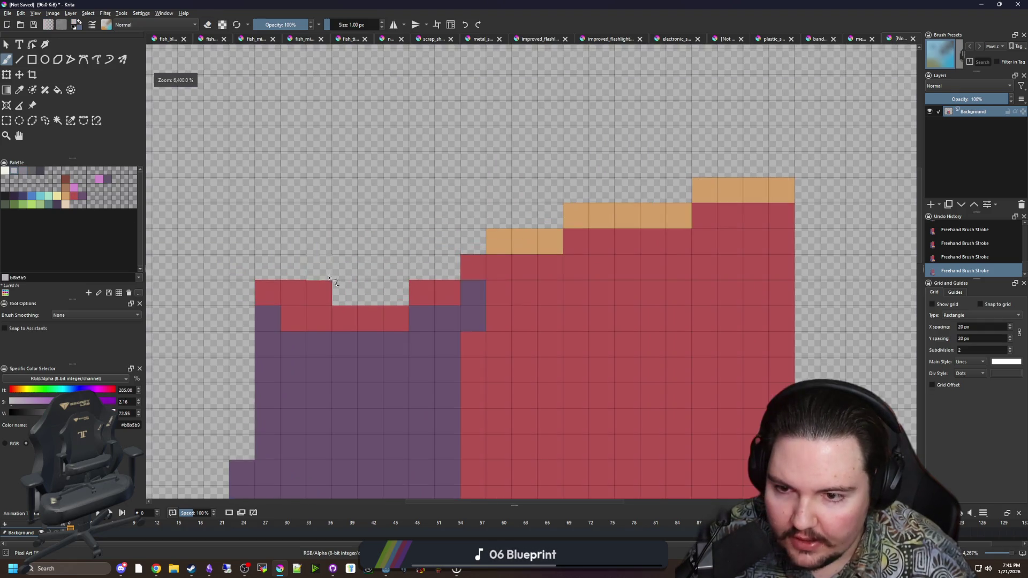
drag(319, 268, 320, 216)
mouse_move(730, 165)
mouse_down()
mouse_move(731, 137)
mouse_move(734, 215)
mouse_up()
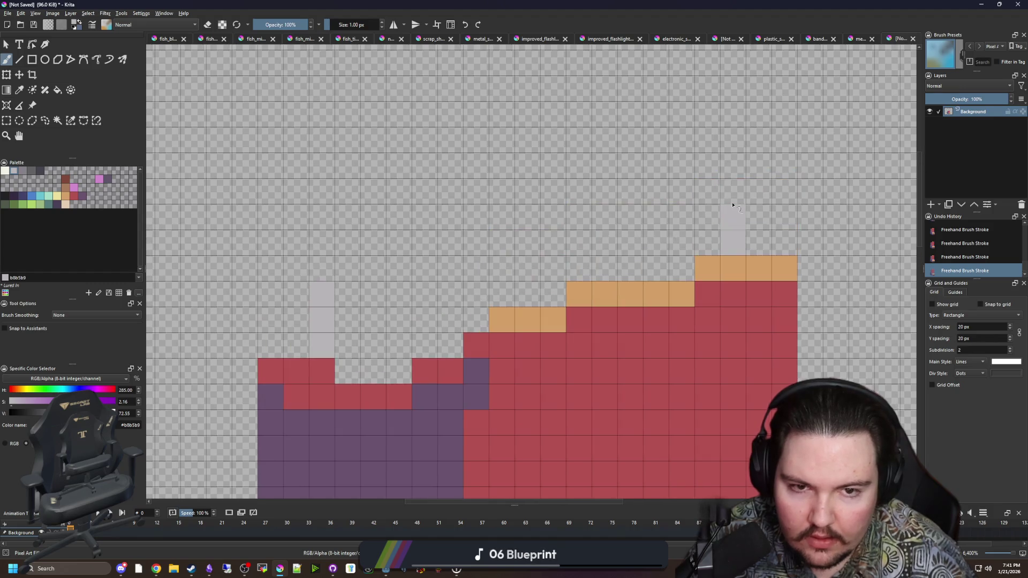
scroll(624, 198, down, 3)
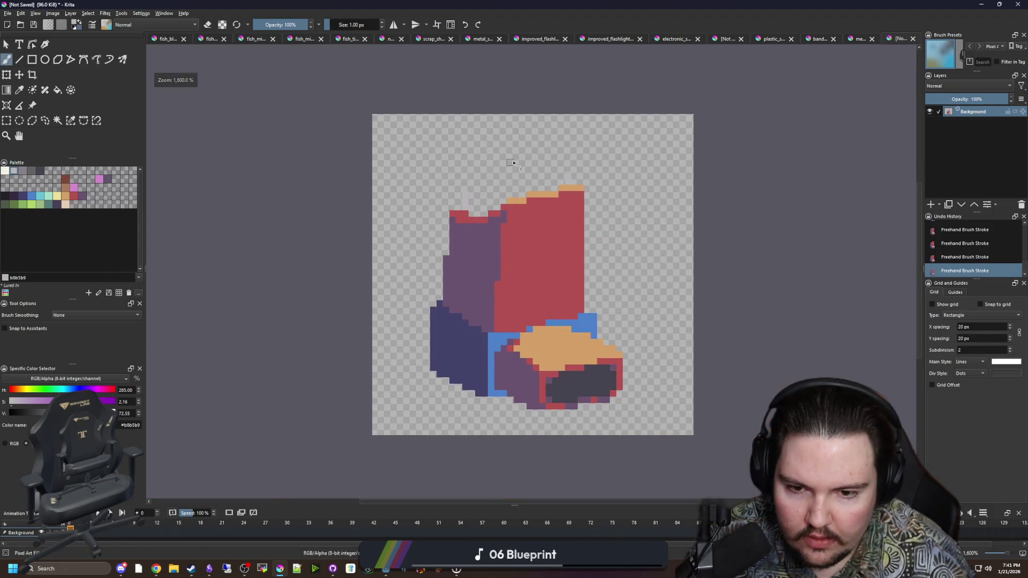
scroll(572, 200, up, 2)
mouse_move(566, 172)
mouse_down()
mouse_move(343, 217)
mouse_move(305, 177)
mouse_move(515, 137)
mouse_move(570, 156)
mouse_up()
Flood-fill the interior of the grey cap outline.
key(f)
click(423, 174)
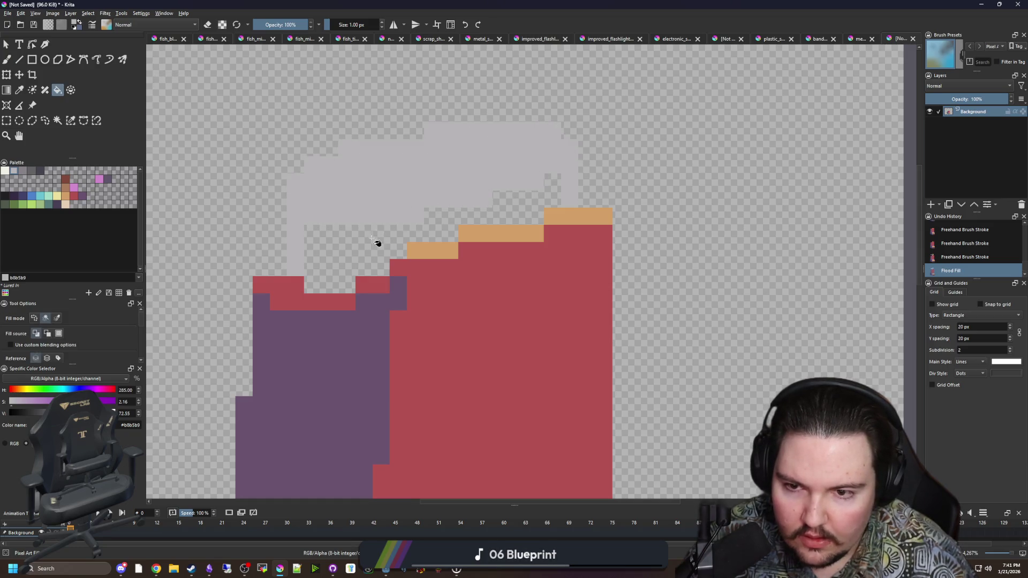
click(379, 241)
scroll(375, 244, down, 4)
scroll(390, 236, up, 2)
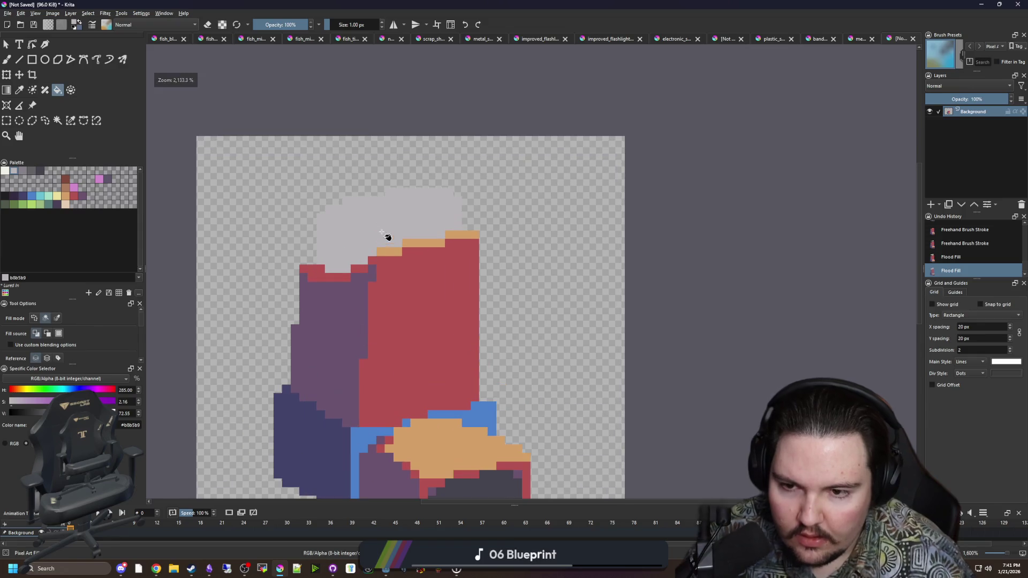
scroll(329, 236, up, 2)
Erase the cap's upper-left grey pixels and paint dark grey #868188 shading columns.
key(b)
key(e)
mouse_move(316, 234)
mouse_down()
mouse_move(316, 201)
mouse_move(381, 162)
mouse_up()
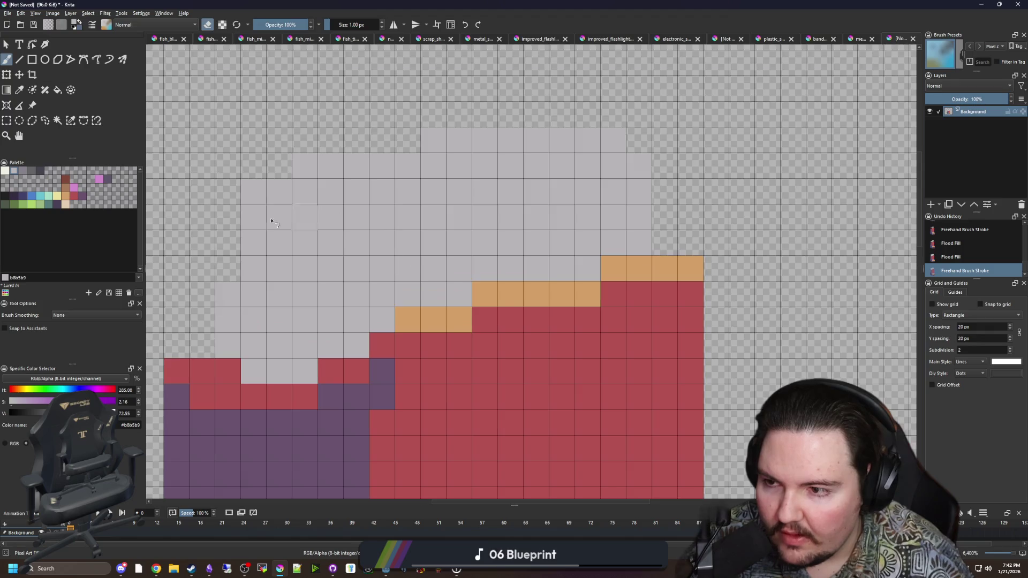
scroll(271, 223, up, 1)
click(32, 173)
key(e)
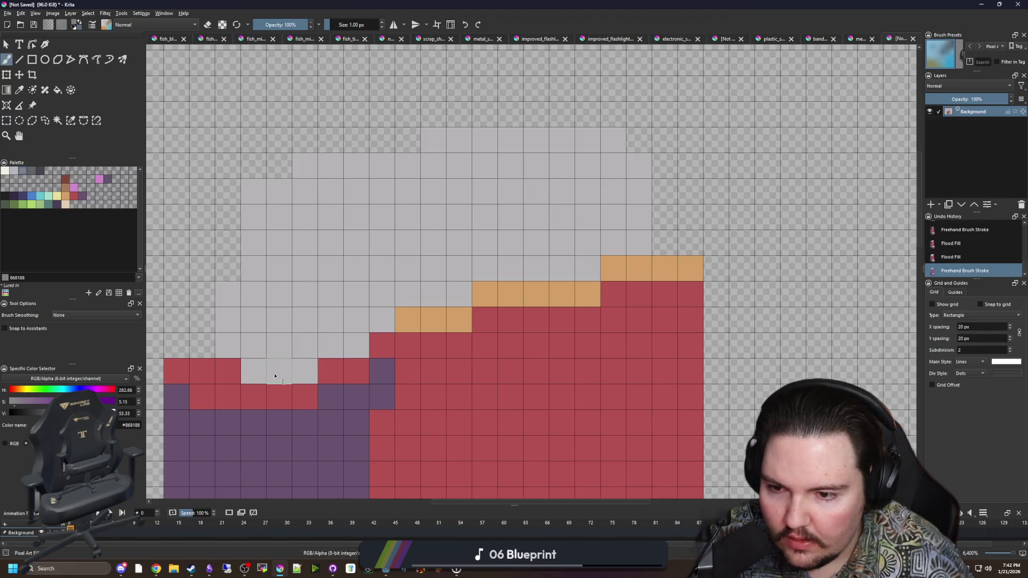
mouse_move(275, 377)
mouse_down()
mouse_move(252, 294)
mouse_move(278, 252)
mouse_move(305, 353)
mouse_move(328, 168)
mouse_move(330, 348)
mouse_up()
drag(382, 322, 381, 166)
mouse_move(640, 244)
mouse_down()
mouse_move(639, 214)
mouse_move(613, 246)
mouse_move(614, 139)
mouse_up()
Add two off-white #f2f0e5 highlight pixels to the grey cap.
click(6, 171)
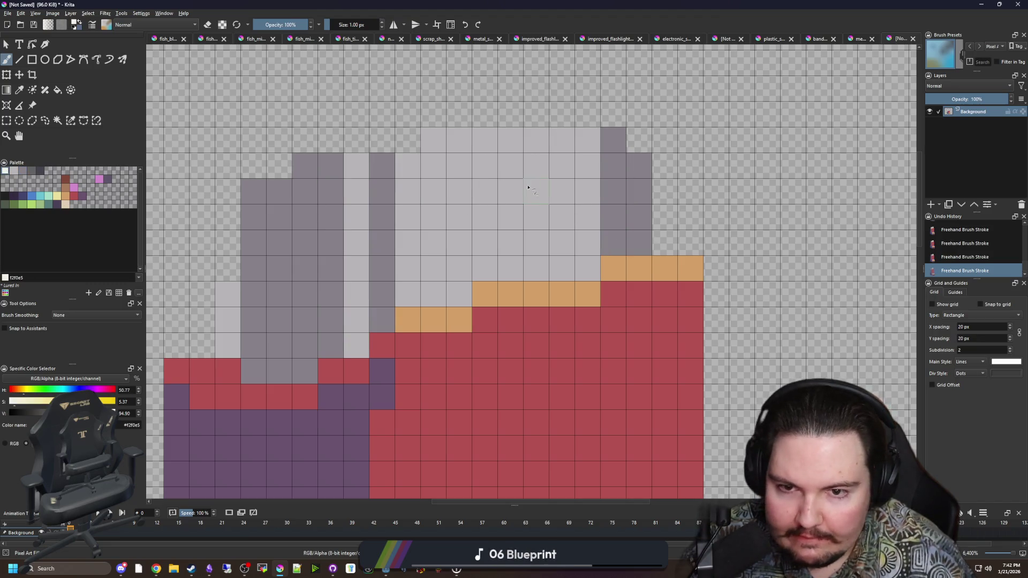
click(509, 165)
click(535, 244)
key(minus)
key(minus)
key(minus)
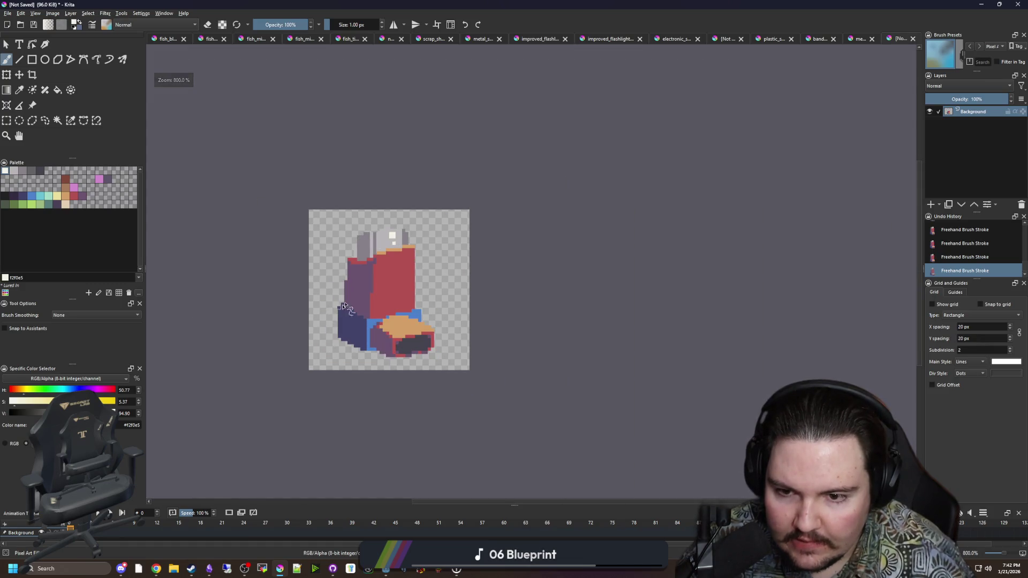
scroll(370, 247, up, 3)
Paint more dark grey #868188 and light grey #b8b5b9 columns down the cap.
key(e)
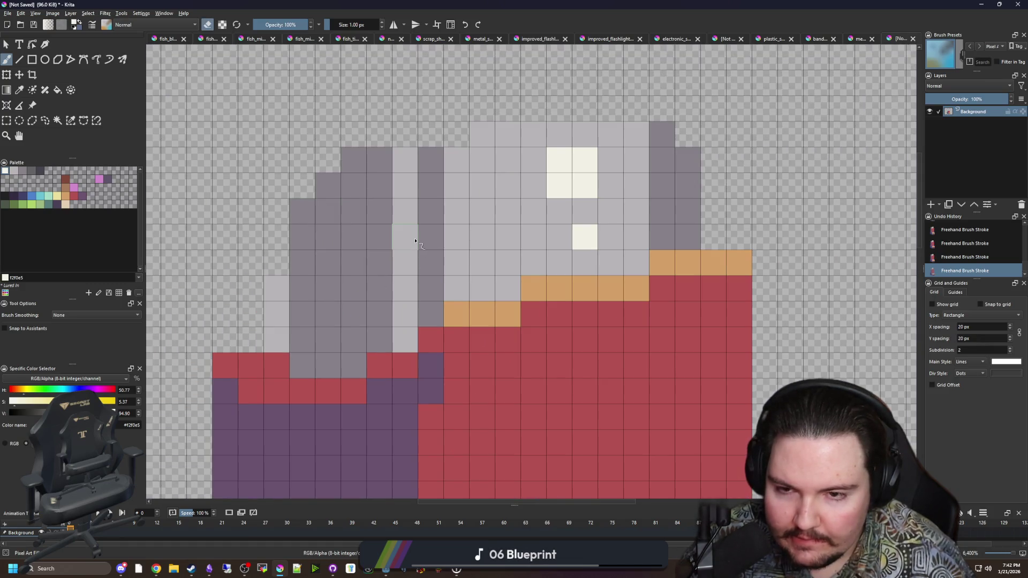
ctrl+click(429, 232)
key(e)
drag(459, 219, 458, 153)
drag(406, 246, 404, 165)
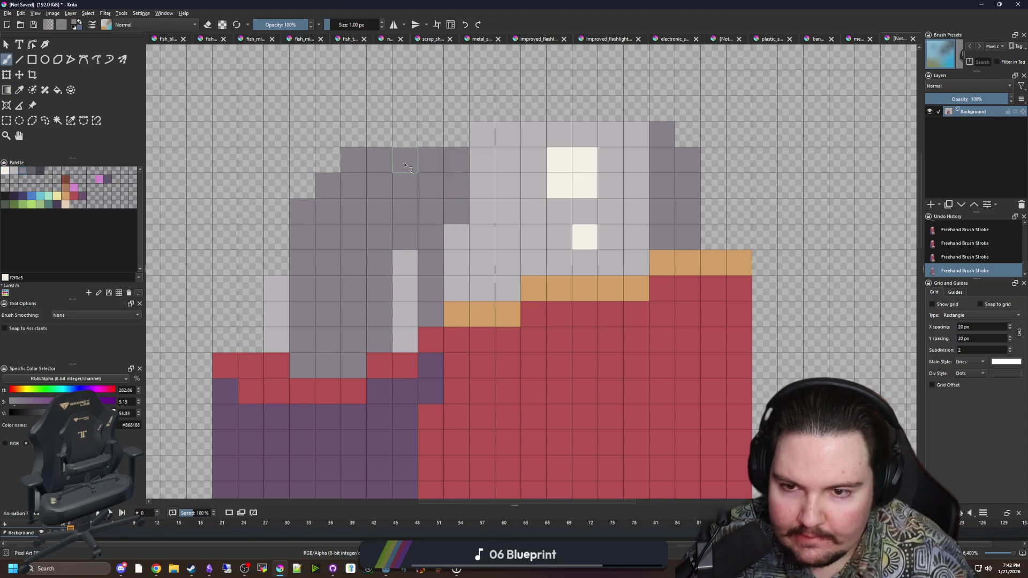
ctrl+click(456, 236)
drag(430, 218, 430, 155)
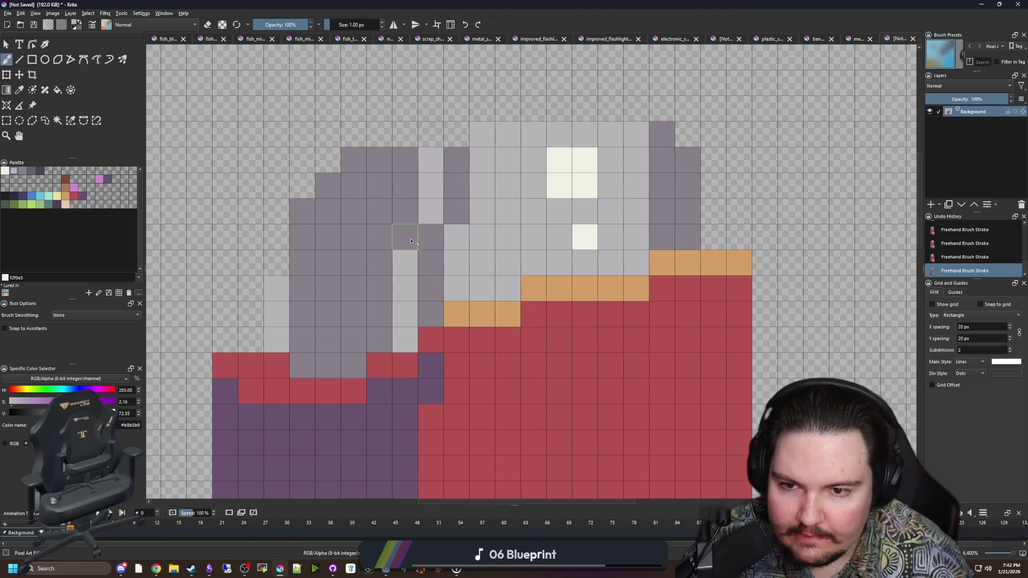
mouse_move(430, 237)
mouse_down()
mouse_move(433, 254)
mouse_move(455, 263)
mouse_up()
ctrl+click(415, 235)
Inspect the cap's shading and pick a light grey swatch from the Palette.
scroll(418, 225, down, 10)
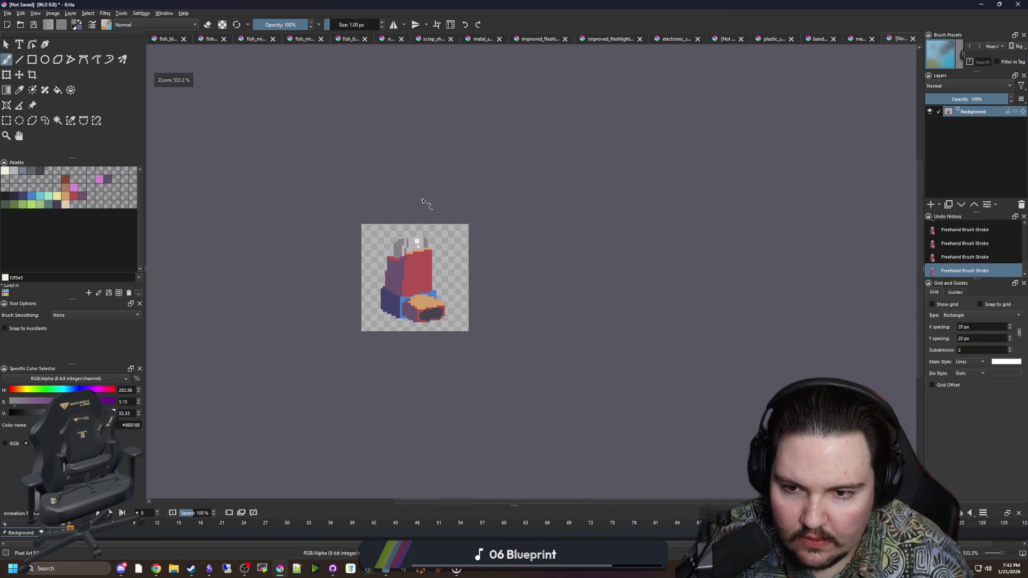
scroll(416, 265, up, 4)
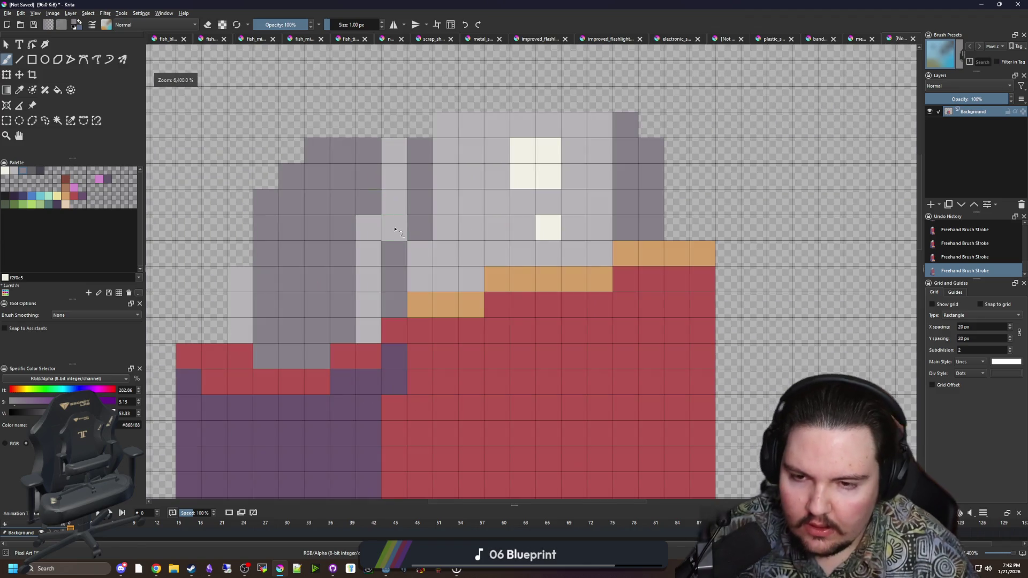
scroll(437, 227, down, 3)
scroll(440, 337, up, 4)
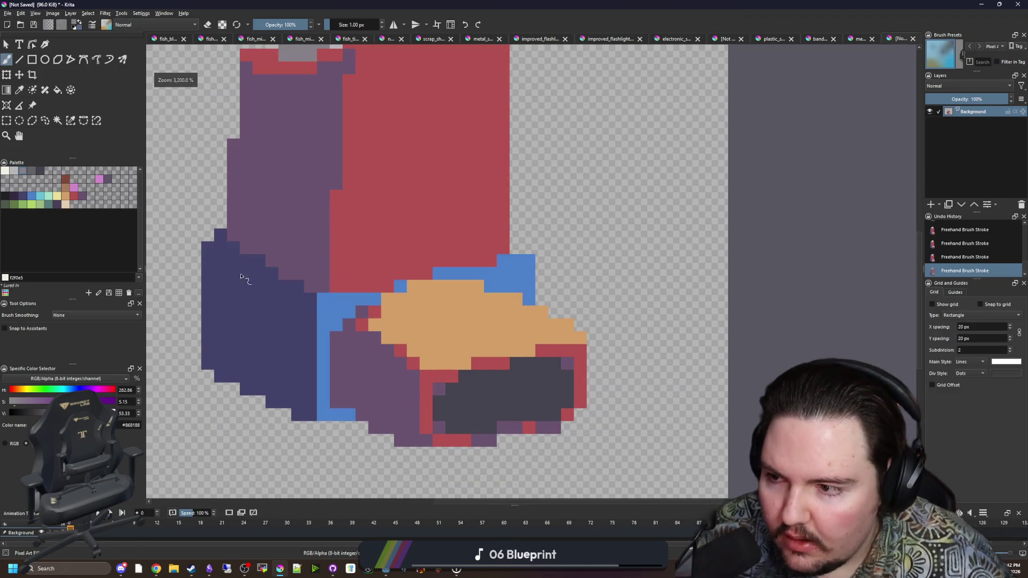
scroll(240, 276, down, 2)
scroll(225, 251, up, 2)
click(23, 172)
scroll(380, 281, down, 2)
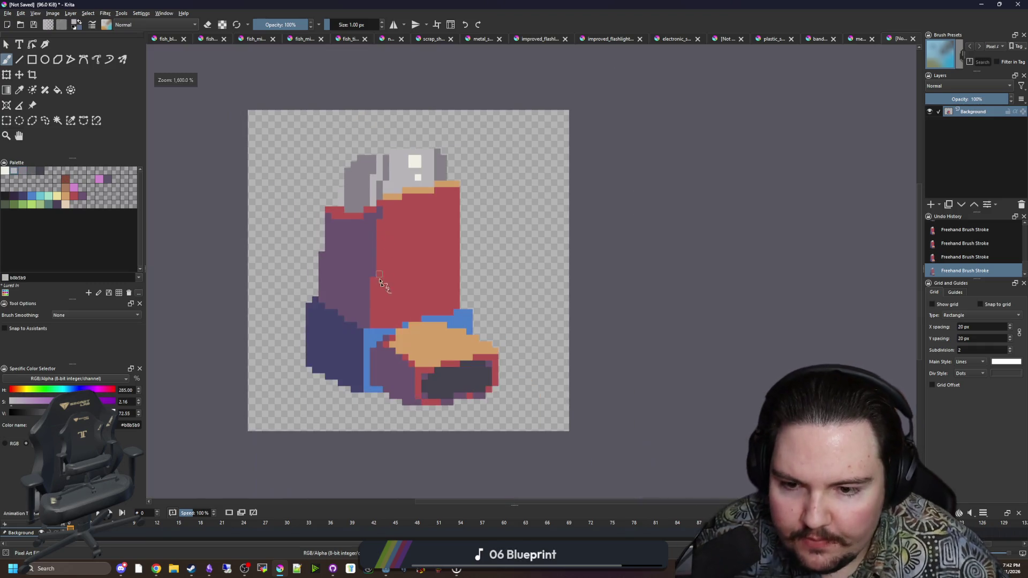
scroll(417, 332, up, 1)
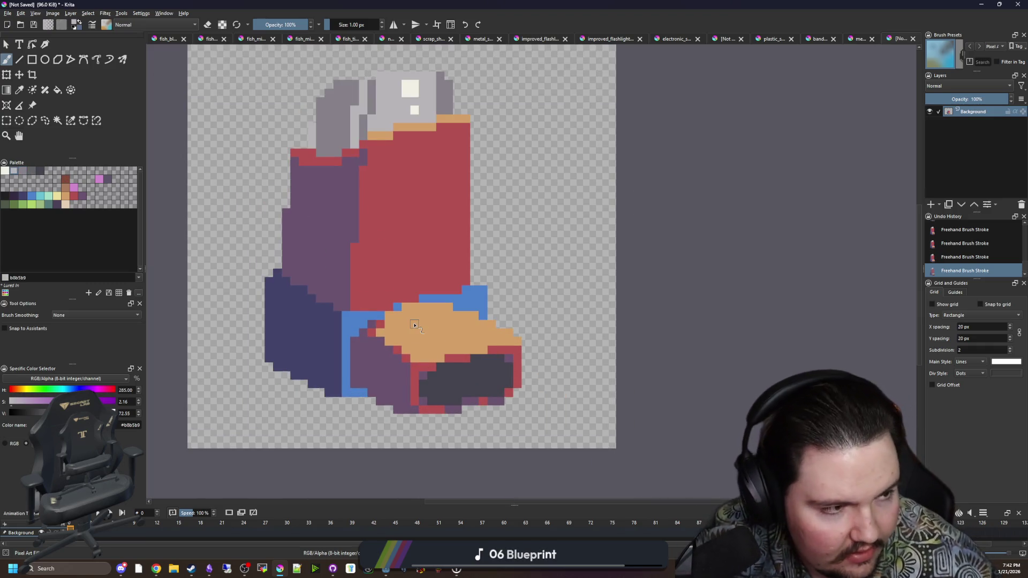
Flood-fill the red inhaler body and a stray blue pixel with teal.
click(44, 205)
key(f)
click(392, 225)
key(ctrl+z)
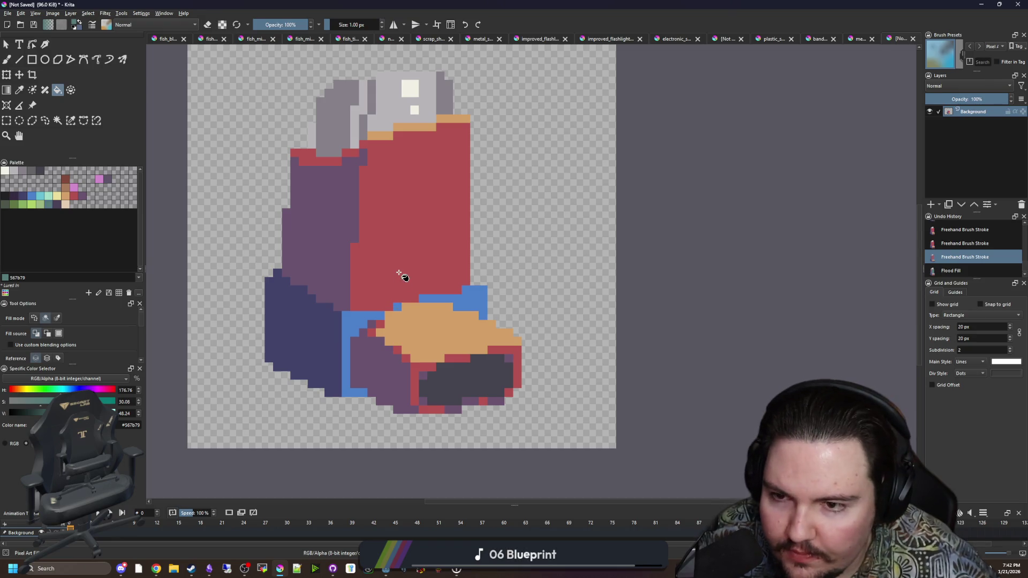
click(404, 239)
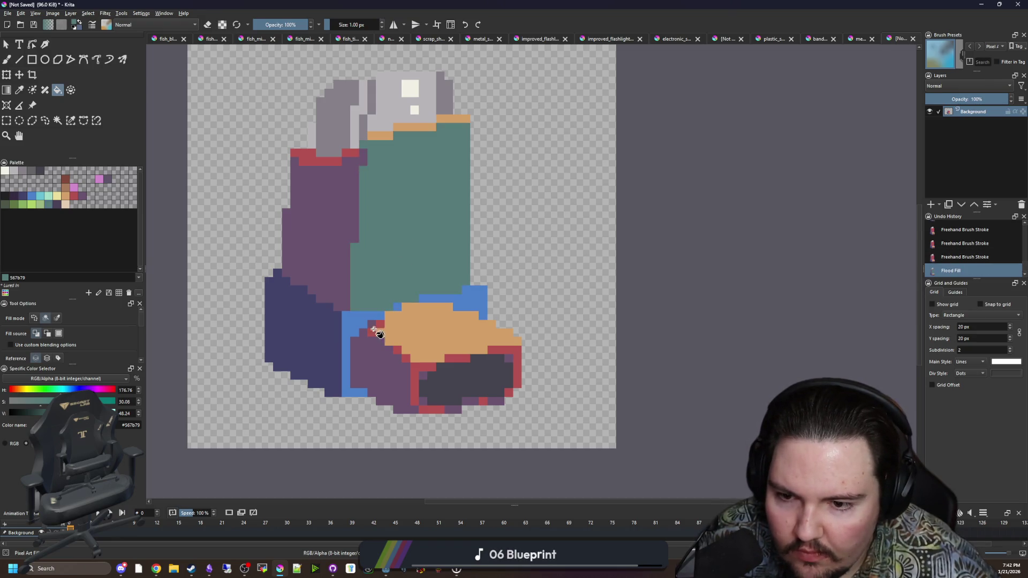
click(358, 329)
scroll(415, 296, up, 1)
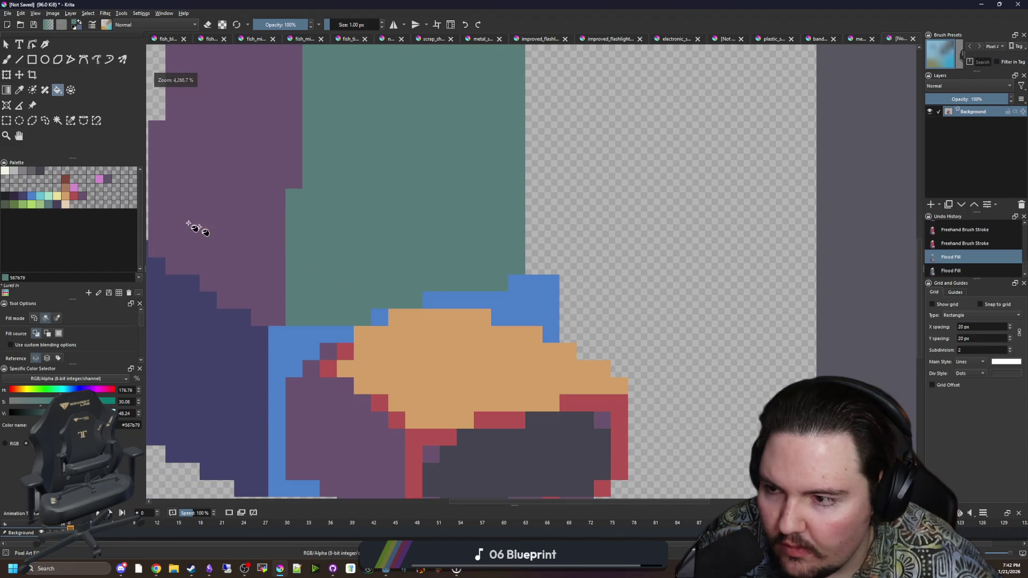
Brush a stepped light-green highlight line along the body's lower edge.
click(49, 205)
key(b)
mouse_move(289, 317)
mouse_down()
mouse_move(358, 321)
mouse_move(415, 301)
mouse_up()
drag(503, 283, 428, 283)
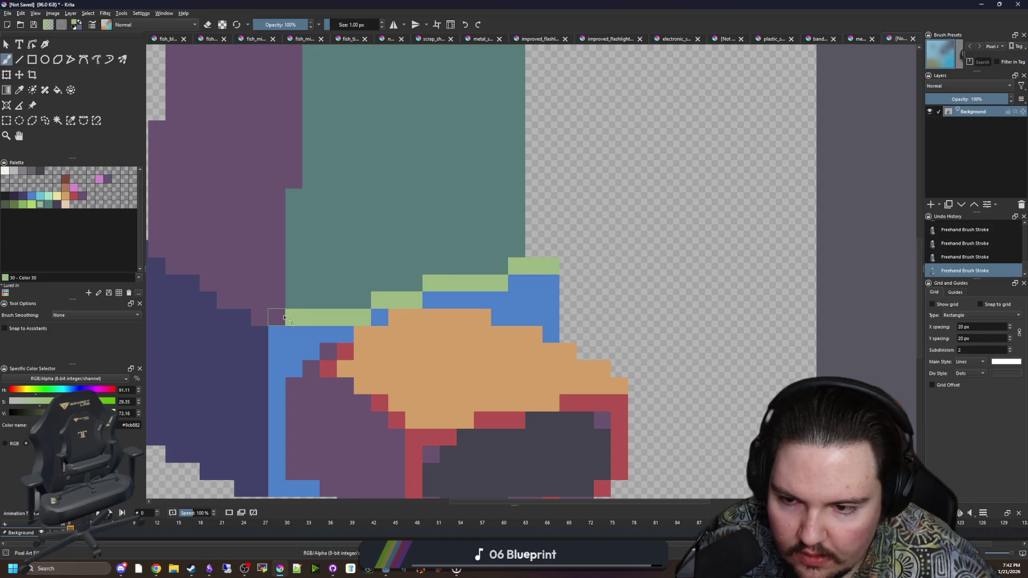
drag(278, 319, 260, 318)
drag(276, 319, 459, 363)
drag(409, 345, 350, 308)
scroll(316, 308, down, 10)
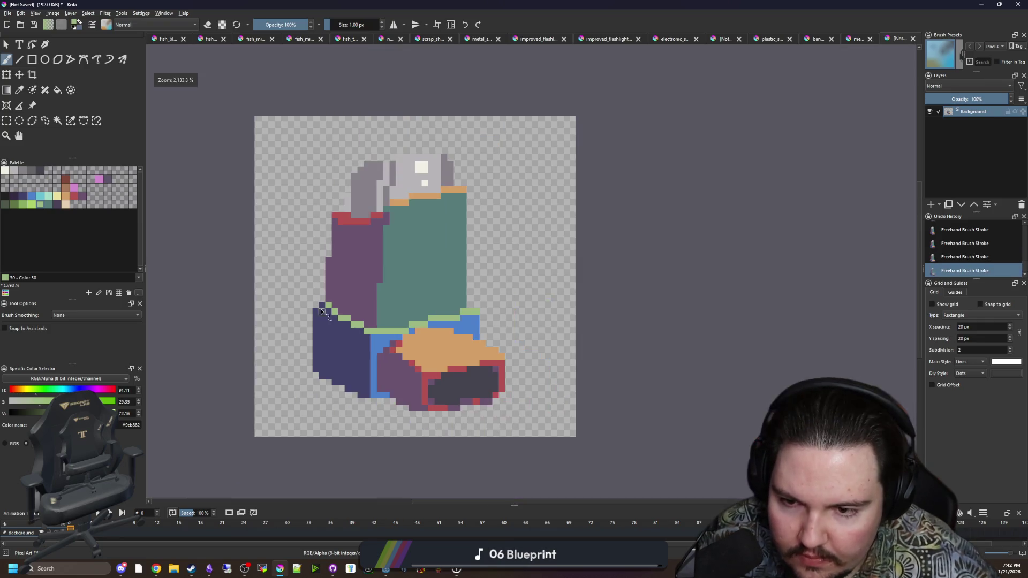
scroll(323, 310, up, 10)
click(324, 288)
scroll(325, 288, down, 10)
scroll(282, 321, up, 11)
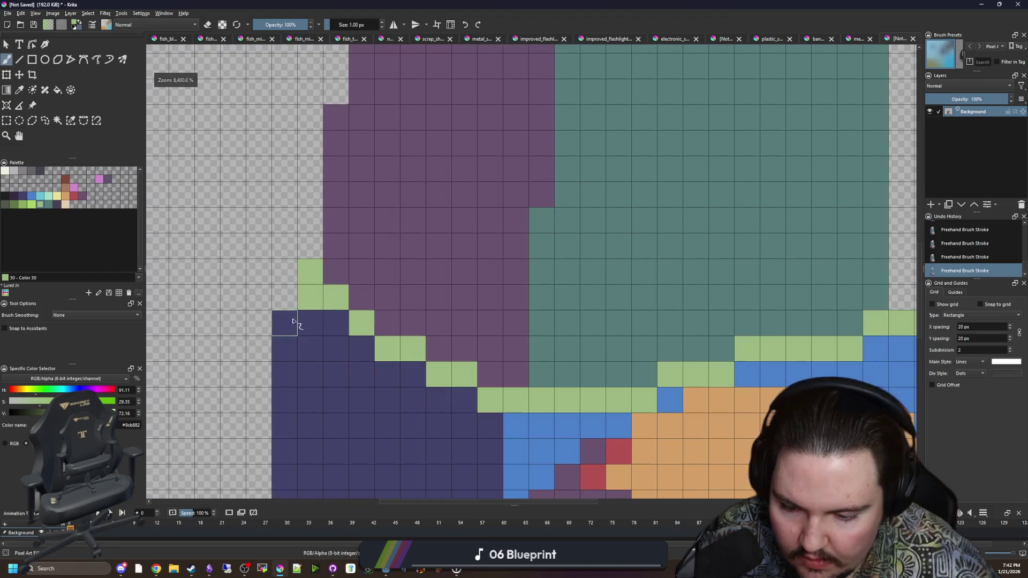
Sample the sprite's blue and paint a blue pixel left of the highlight.
ctrl+click(503, 420)
click(285, 298)
scroll(285, 298, down, 5)
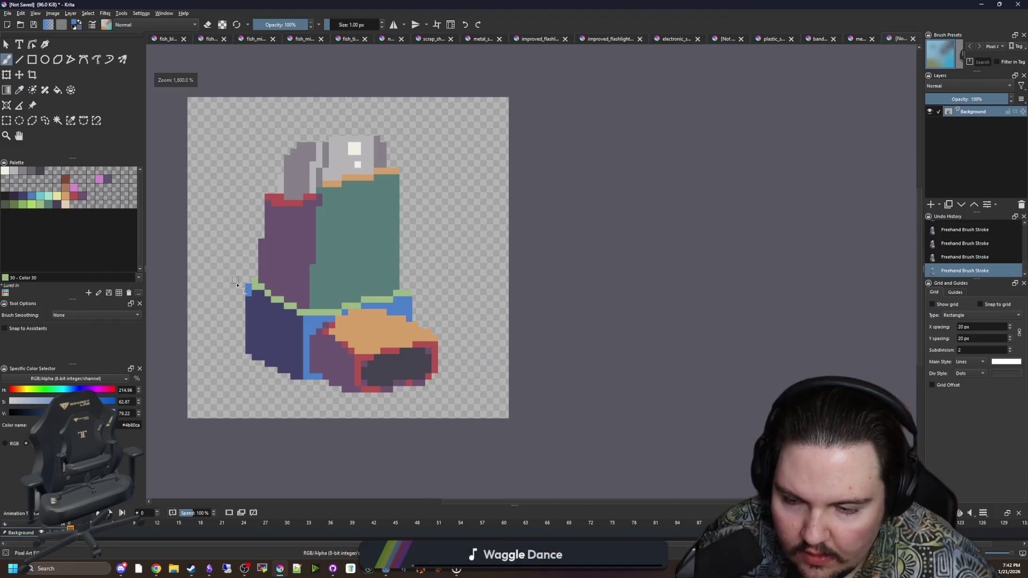
Sample the body teal and flood-fill the blue areas teal.
scroll(302, 318, up, 1)
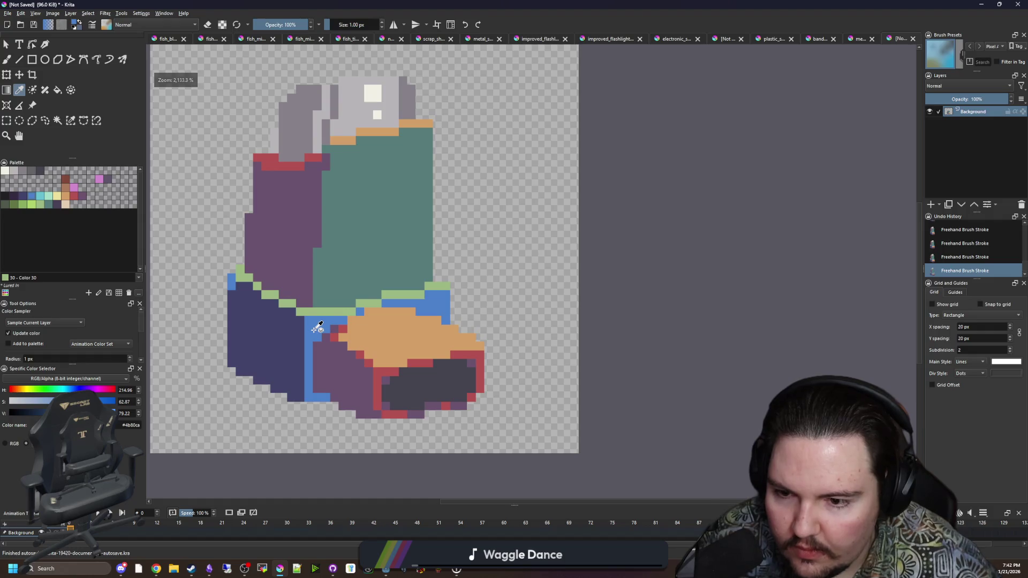
scroll(318, 328, up, 1)
scroll(318, 328, down, 1)
click(368, 259)
key(f)
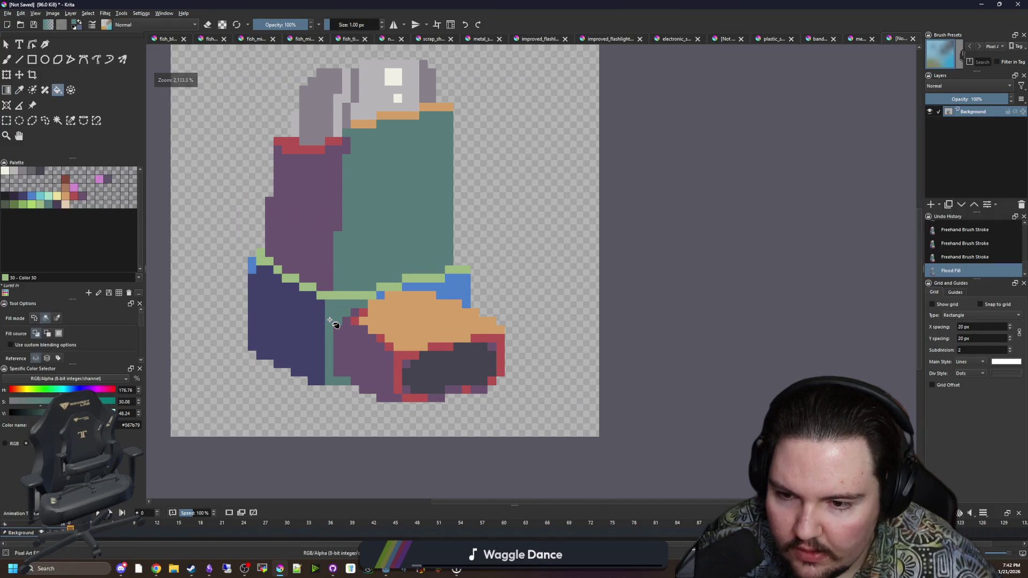
click(337, 321)
click(336, 305)
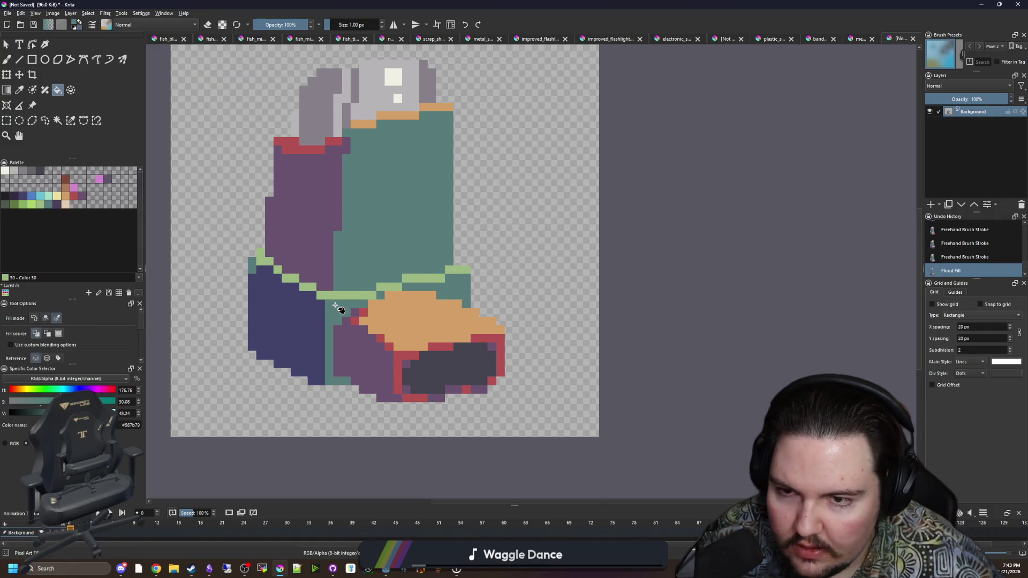
Sample the light green and flood-fill the orange mouthpiece band with it.
scroll(390, 353, up, 1)
ctrl+click(374, 324)
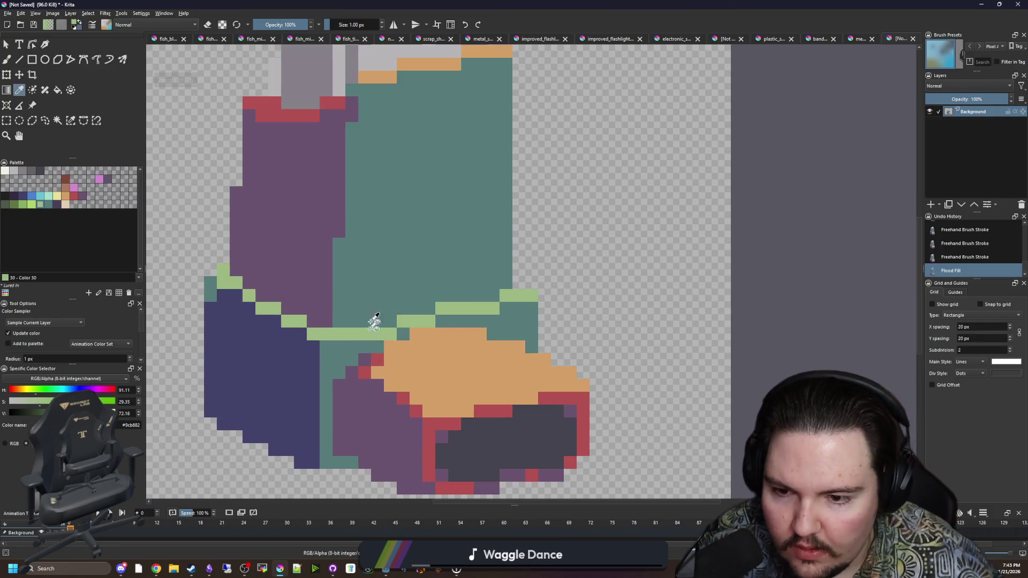
scroll(436, 213, up, 3)
click(431, 207)
scroll(436, 230, down, 3)
key(ctrl+z)
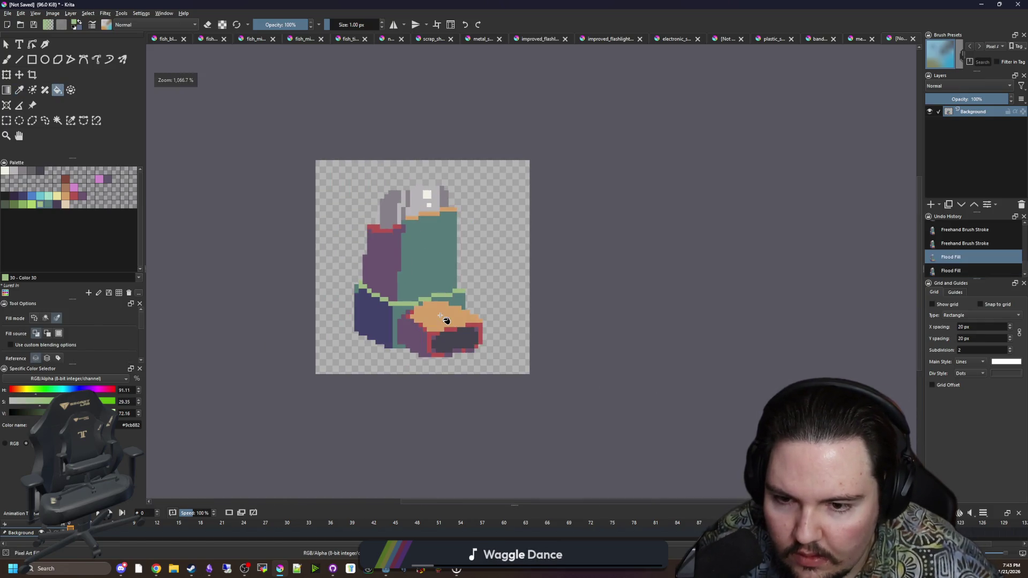
click(439, 316)
scroll(444, 320, up, 3)
Brush three leftover cells teal, including the one under the mouthpiece.
key(b)
ctrl+click(471, 276)
scroll(392, 289, up, 2)
click(337, 296)
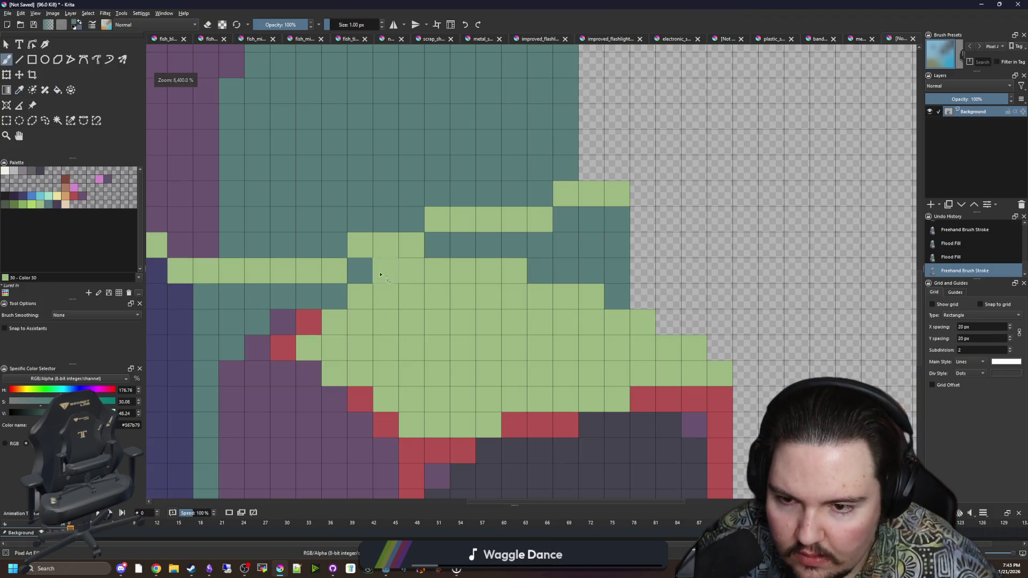
click(385, 271)
click(409, 274)
scroll(375, 328, down, 3)
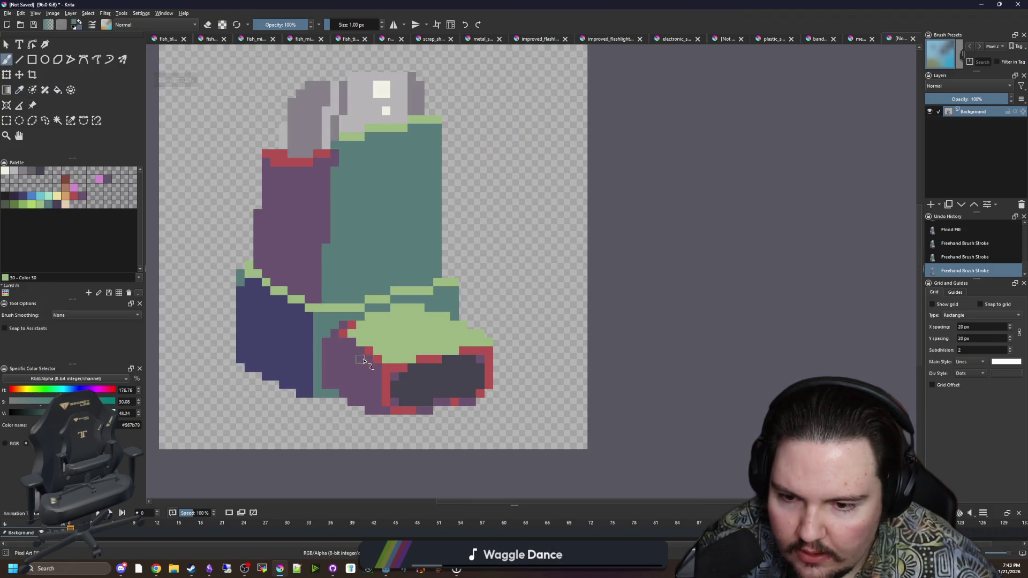
scroll(364, 377, up, 2)
scroll(342, 372, down, 2)
Flood-fill the purple side with the palette's dark purple.
key(p)
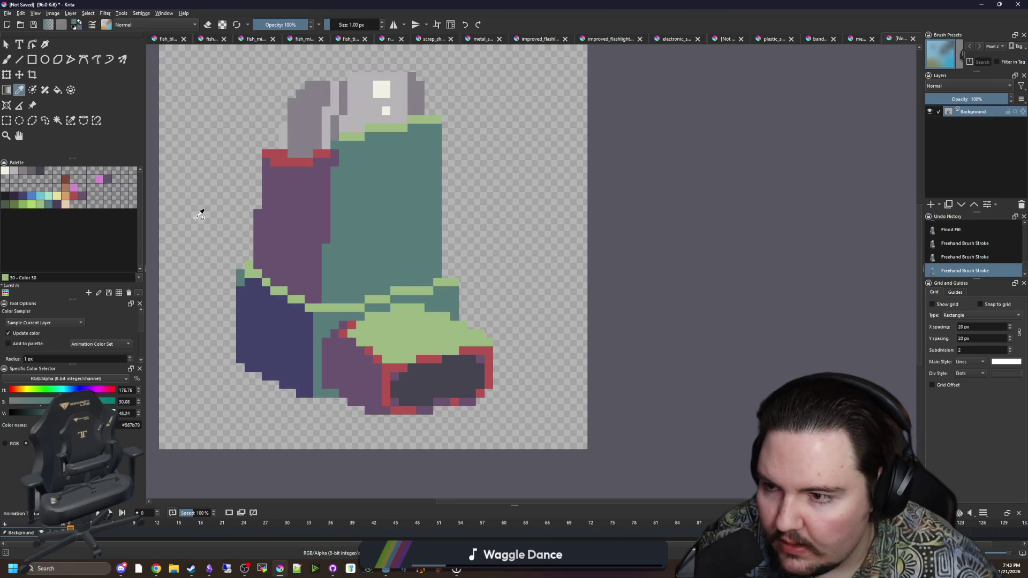
click(57, 204)
key(f)
click(293, 254)
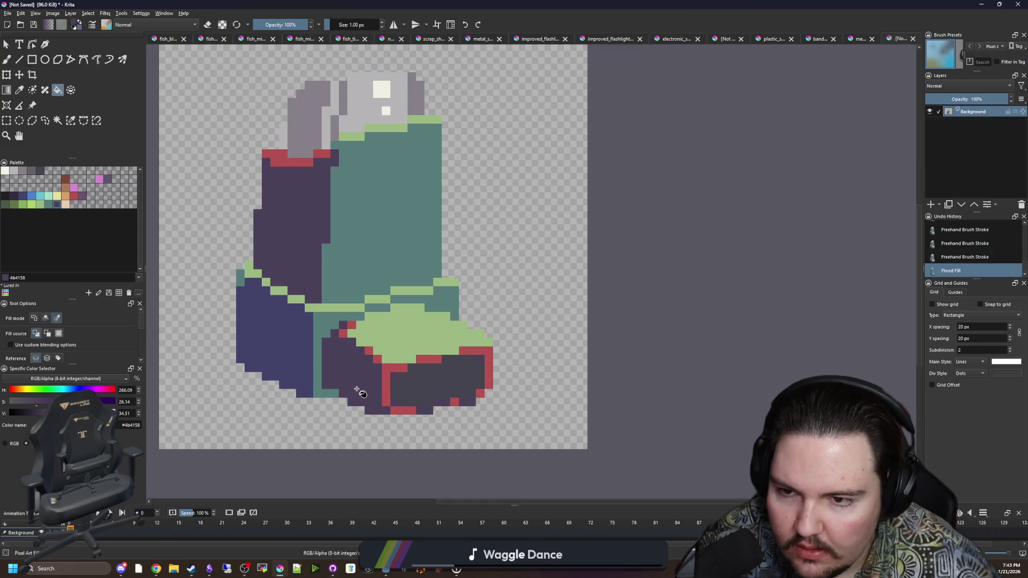
Fill the red outline with sampled teal and brush teal along the bottom row.
ctrl+click(318, 370)
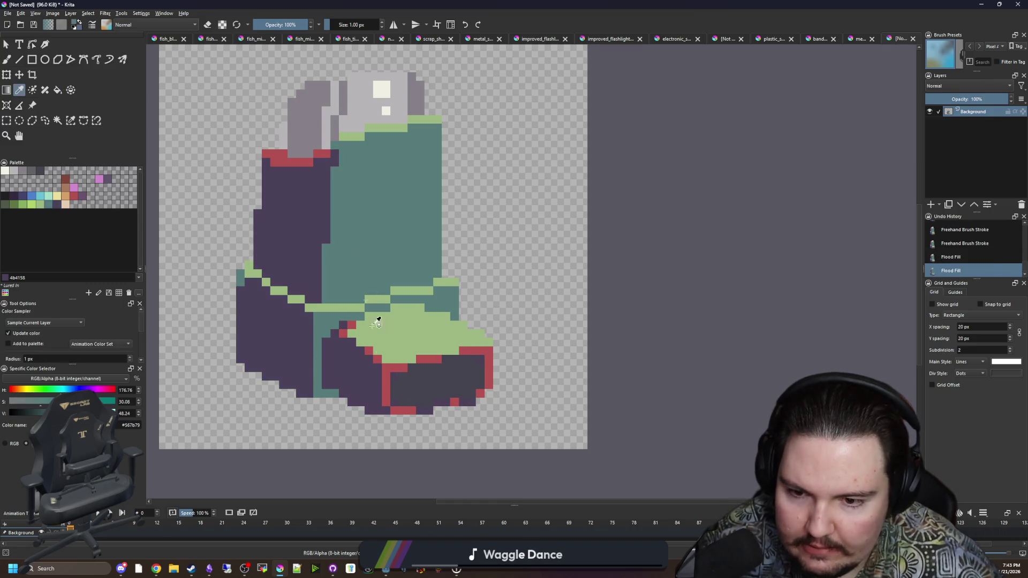
scroll(374, 349, up, 3)
click(377, 353)
scroll(410, 424, down, 4)
scroll(410, 425, up, 3)
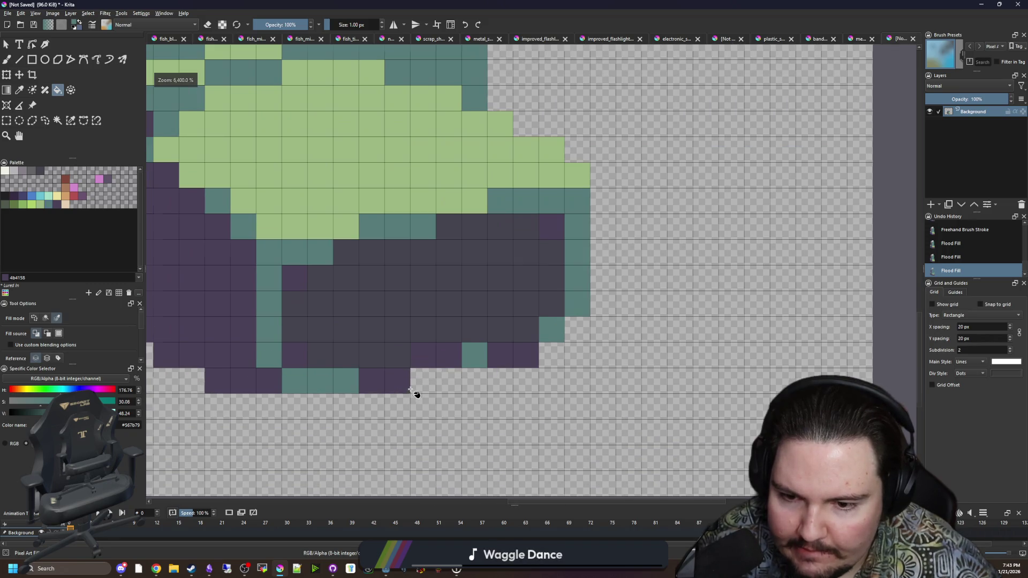
key(b)
drag(396, 381, 369, 381)
click(448, 355)
drag(423, 355, 526, 354)
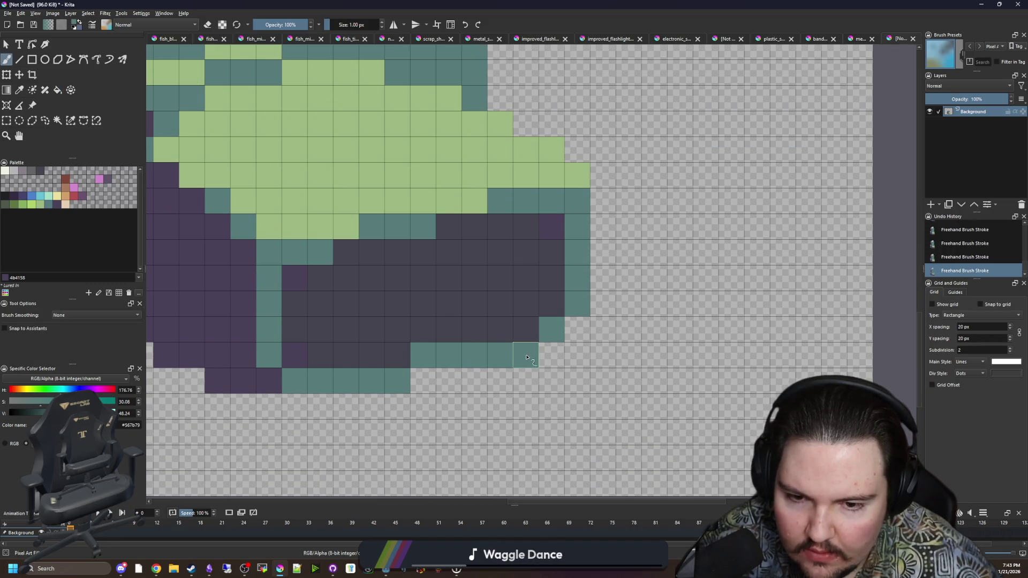
scroll(468, 346, down, 2)
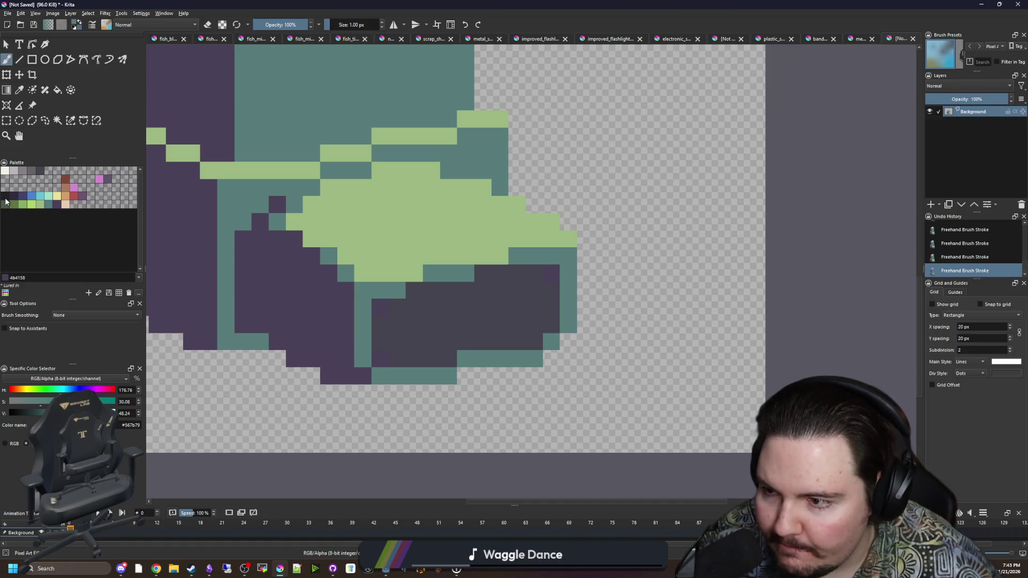
Fill the mouthpiece opening near-black and paint a few cells dark purple.
click(6, 199)
key(f)
click(418, 313)
key(p)
click(386, 355)
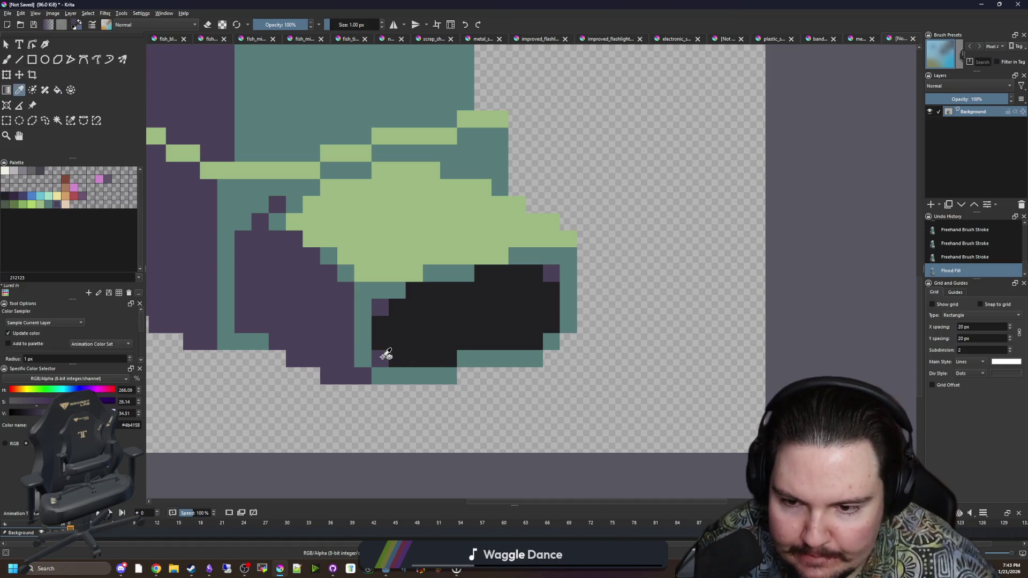
key(b)
click(449, 358)
drag(526, 342, 515, 343)
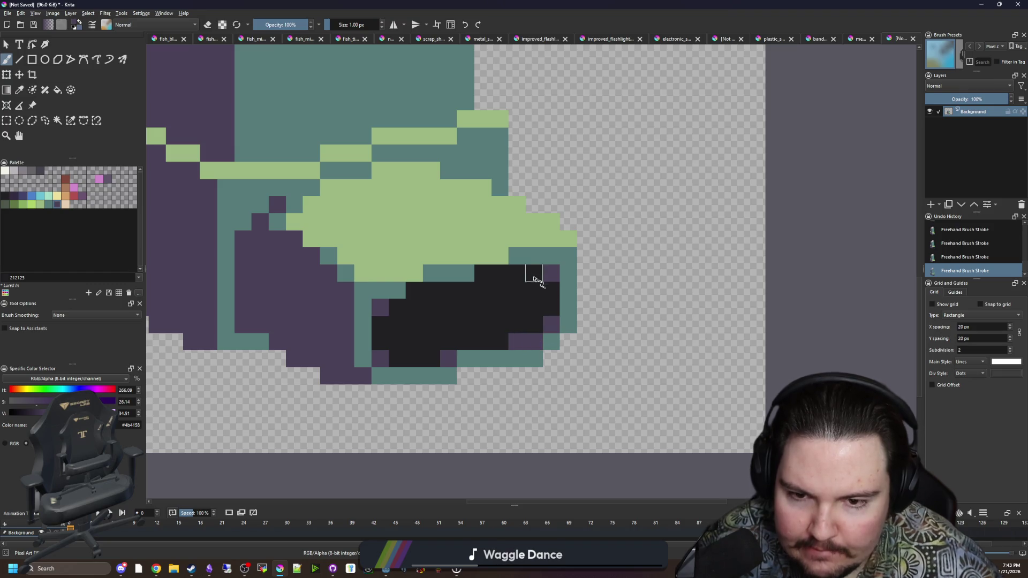
click(484, 276)
Repaint the green diagonal pixels on the purple side with sampled teal.
scroll(399, 329, down, 8)
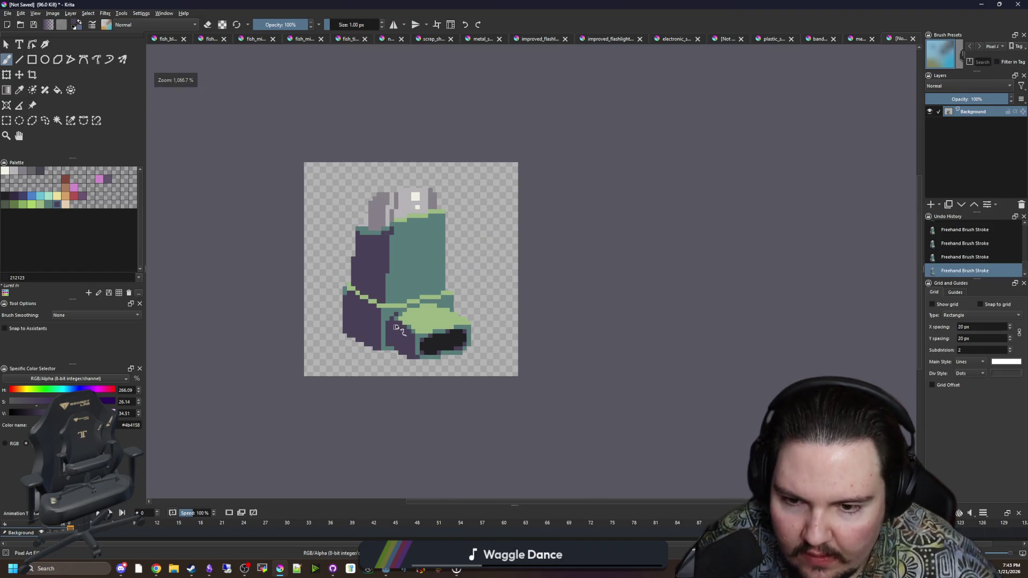
scroll(397, 316, up, 3)
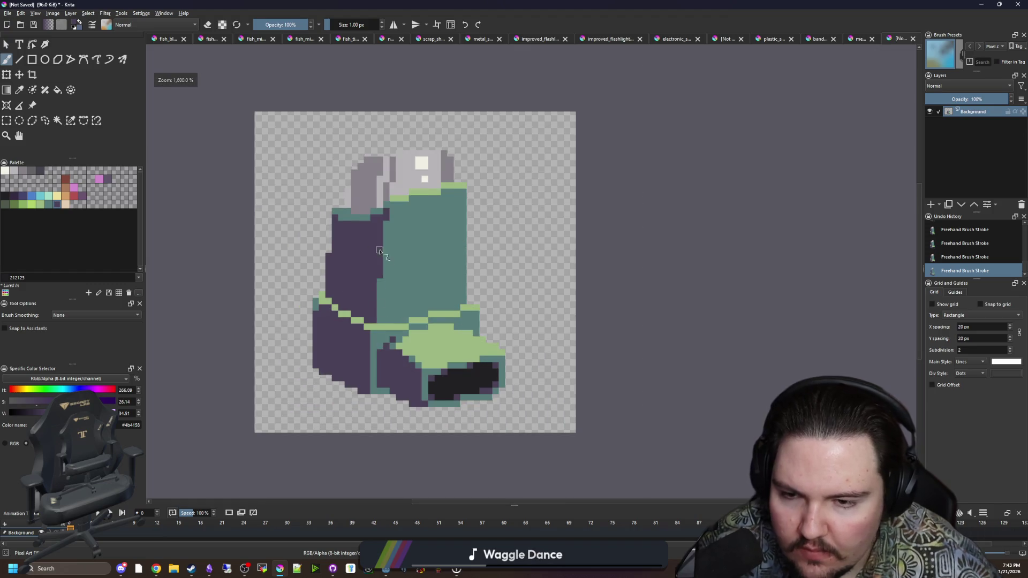
scroll(379, 252, up, 1)
scroll(253, 240, up, 3)
scroll(321, 275, down, 3)
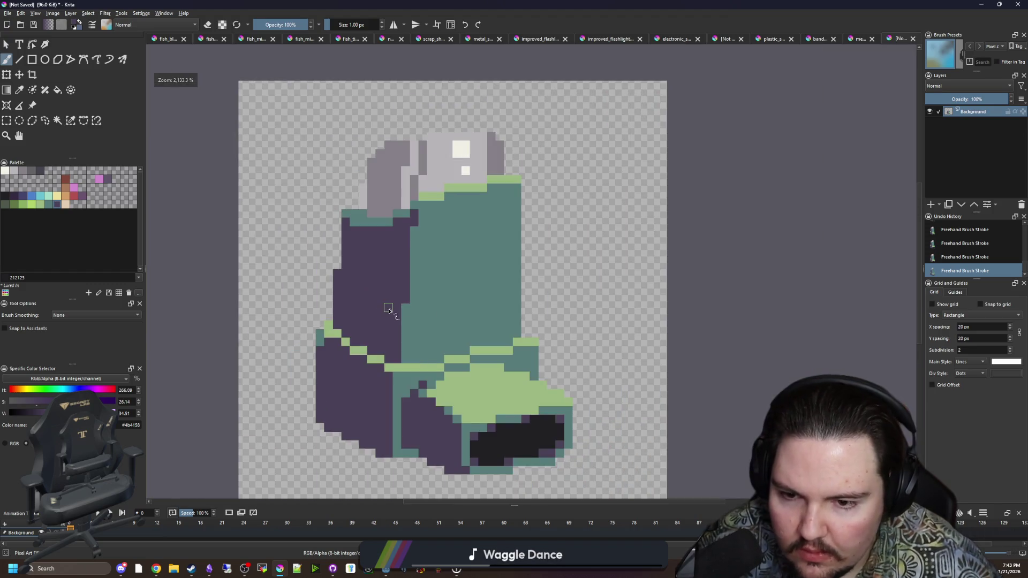
key(p)
scroll(431, 377, up, 2)
click(381, 378)
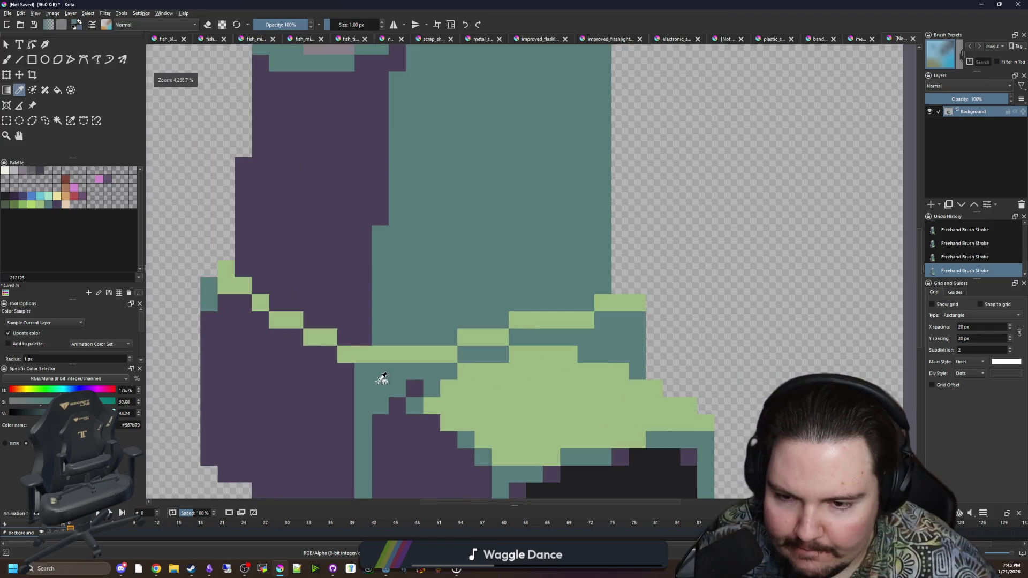
key(b)
mouse_move(297, 320)
mouse_down()
mouse_move(275, 320)
mouse_move(230, 272)
mouse_up()
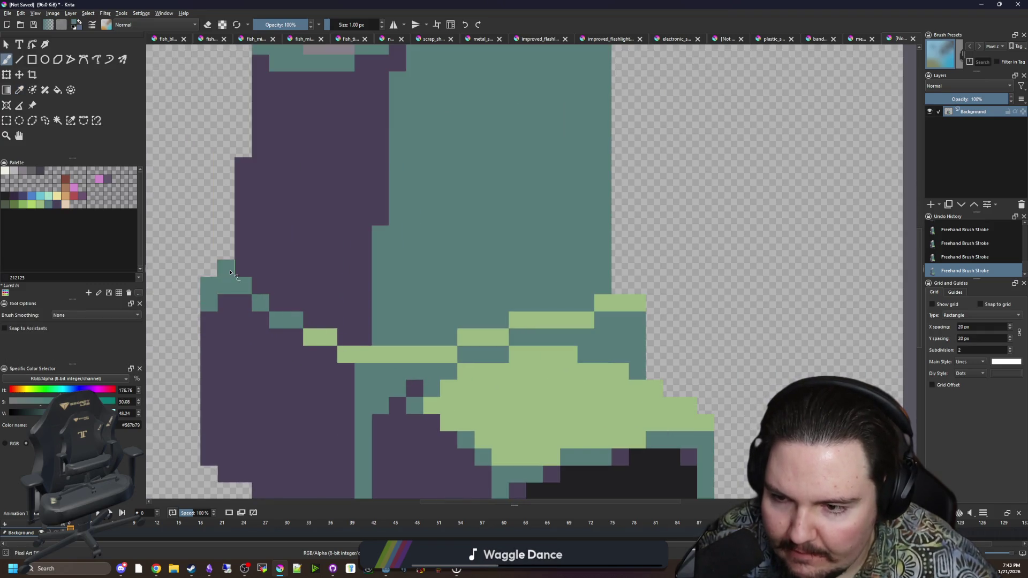
Darken the sampled teal to V 40 and paint pixels along the purple-teal seam.
scroll(345, 369, down, 4)
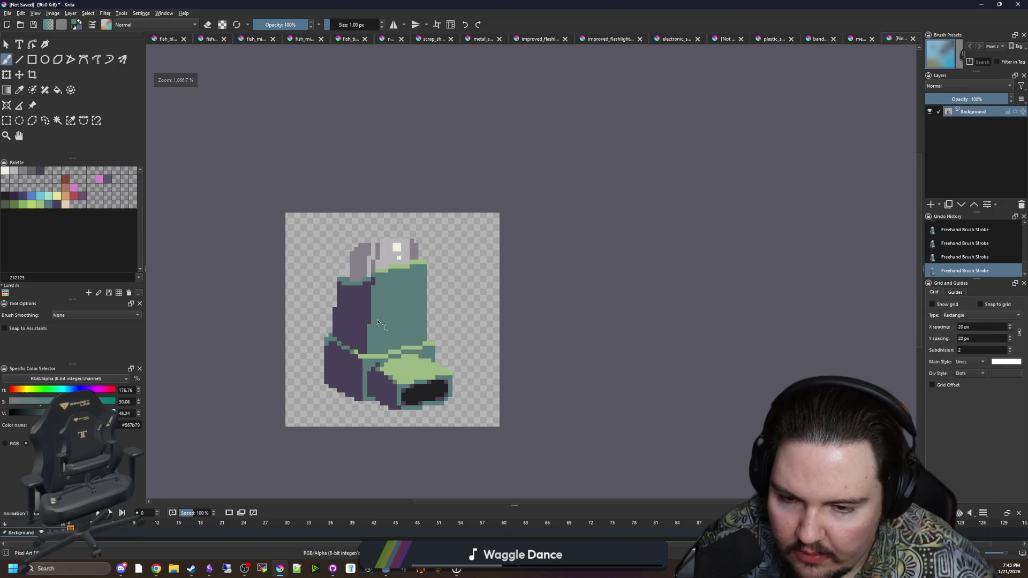
scroll(378, 322, up, 2)
scroll(378, 324, up, 2)
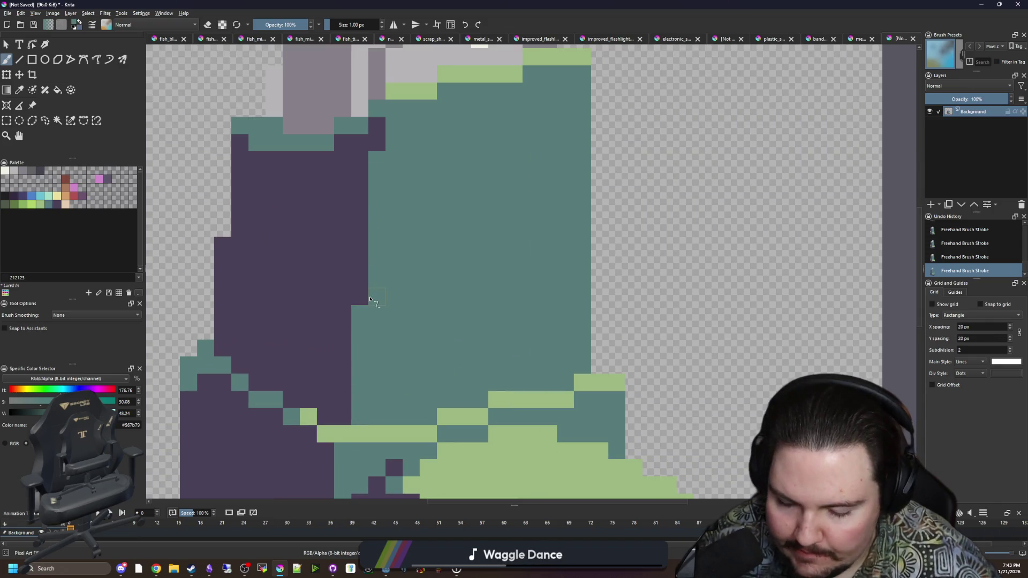
key(p)
click(416, 254)
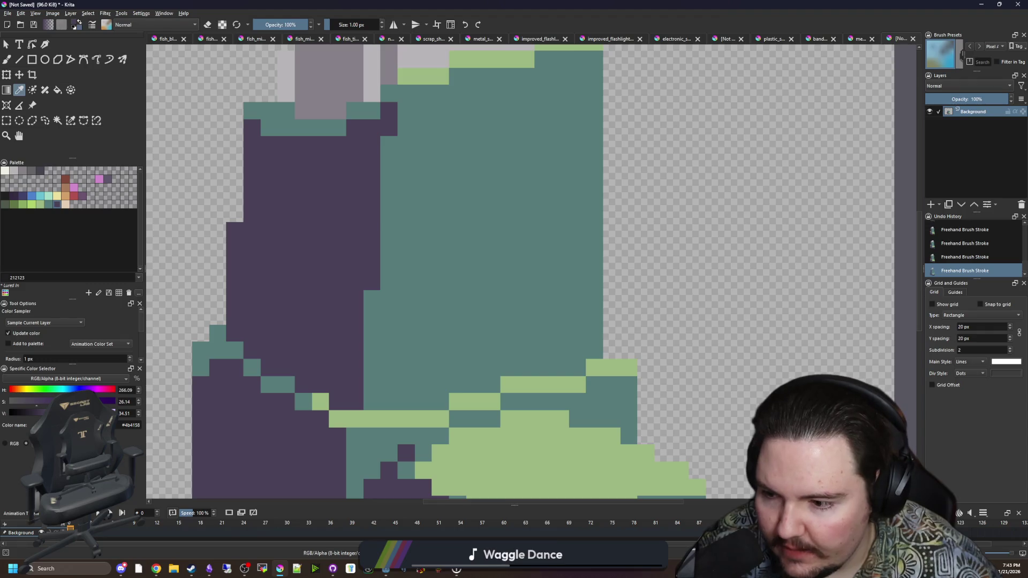
click(422, 278)
text(40)
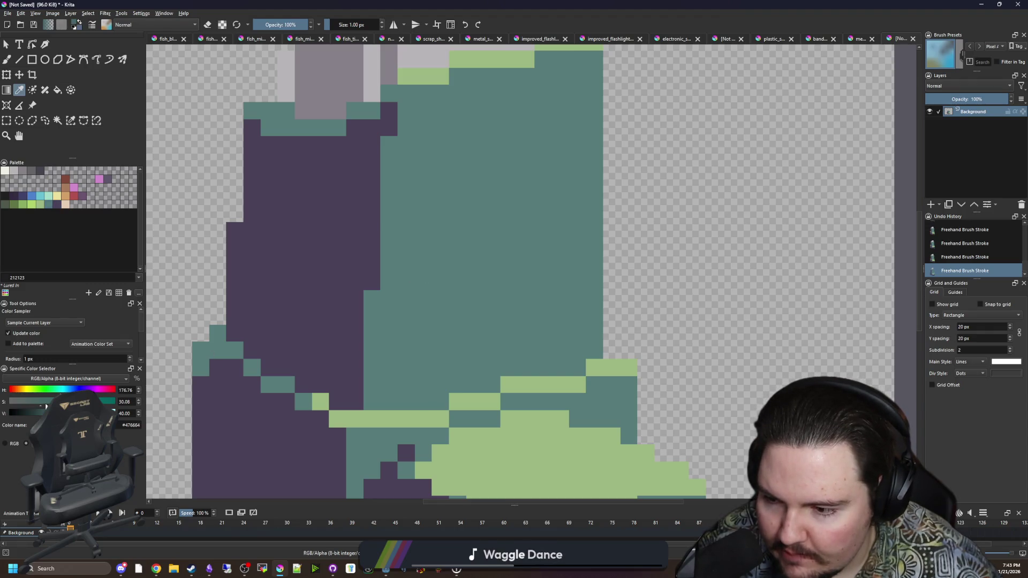
text(b)
drag(371, 298, 368, 316)
scroll(405, 350, up, 1)
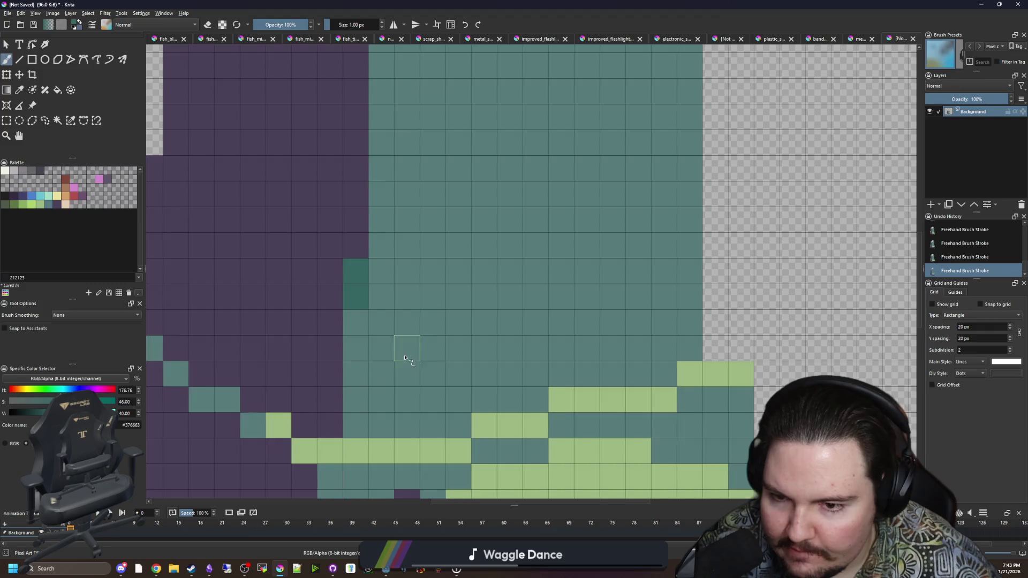
Paint dark-teal pixels down the seam between the inhaler's purple and teal parts.
click(349, 286)
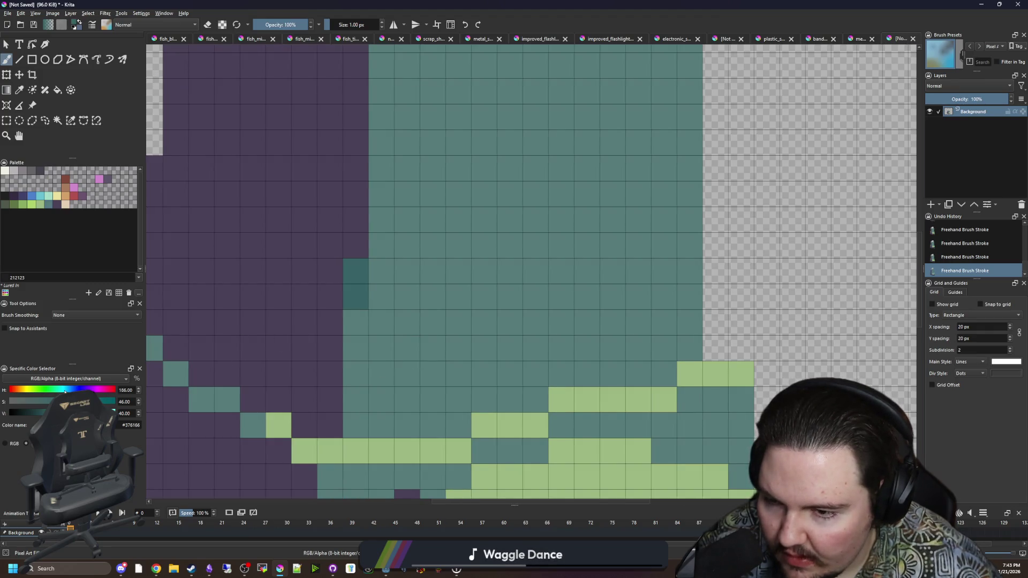
click(355, 320)
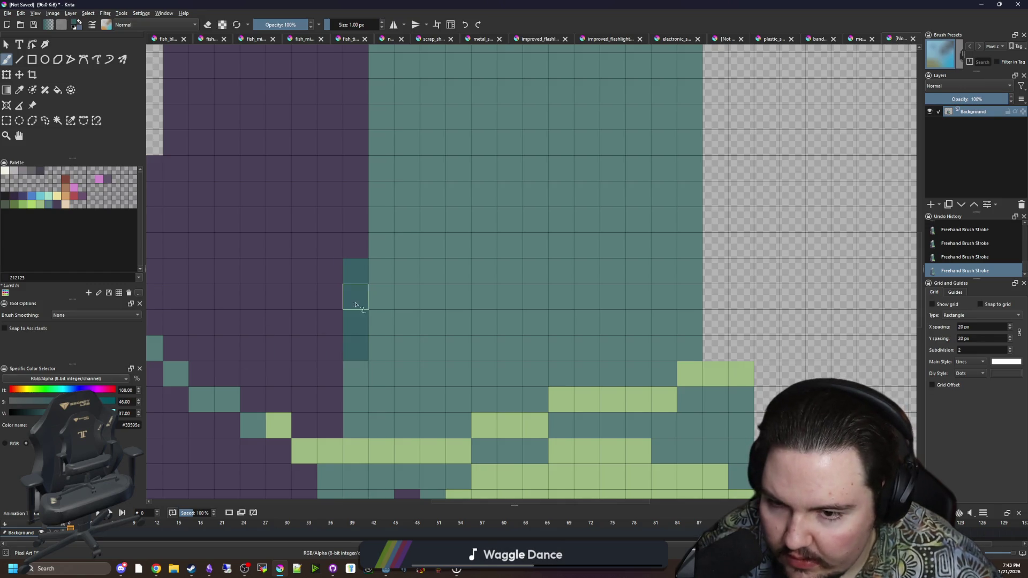
scroll(360, 321, down, 5)
scroll(439, 289, up, 3)
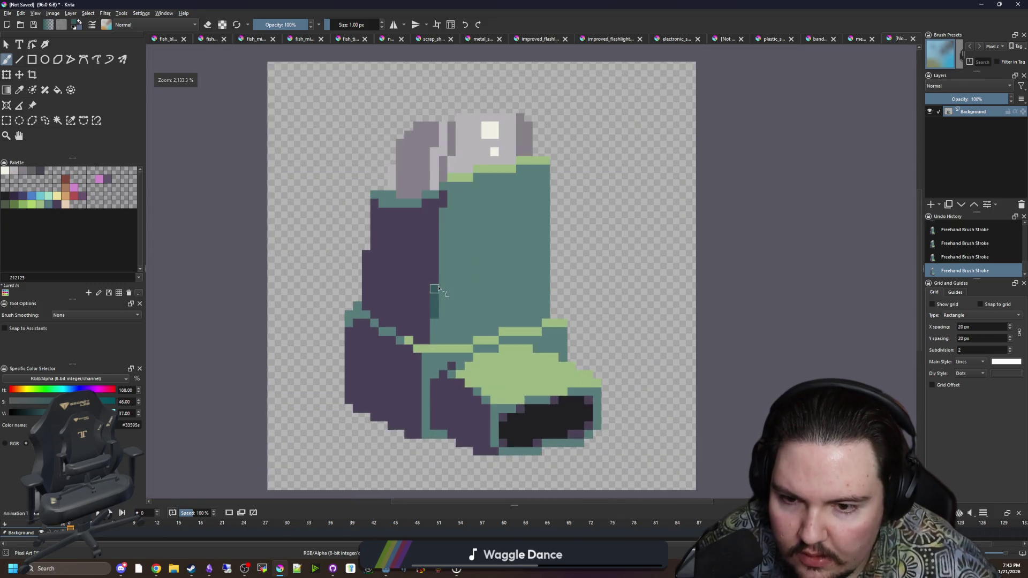
click(67, 391)
scroll(437, 295, up, 3)
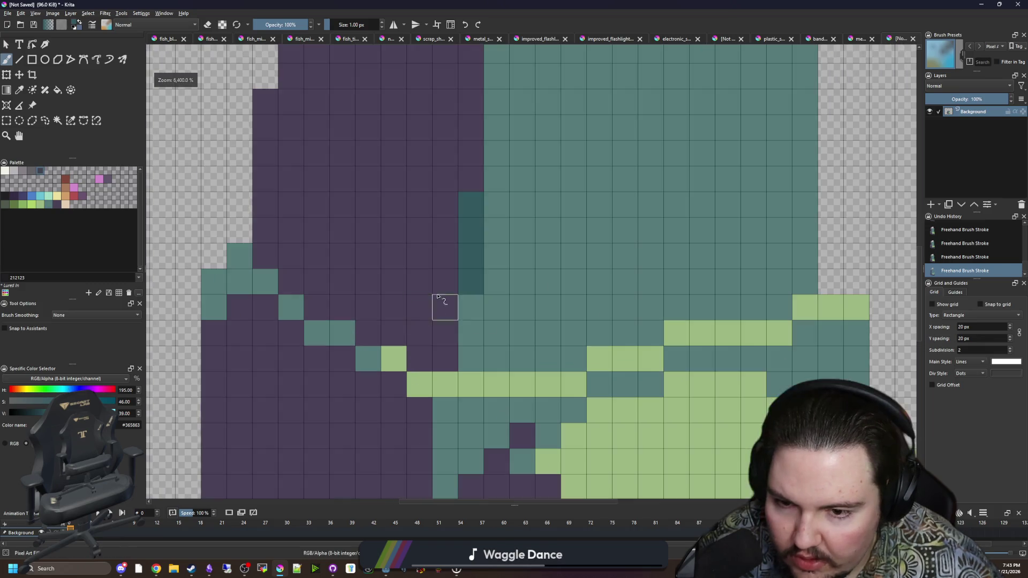
click(477, 205)
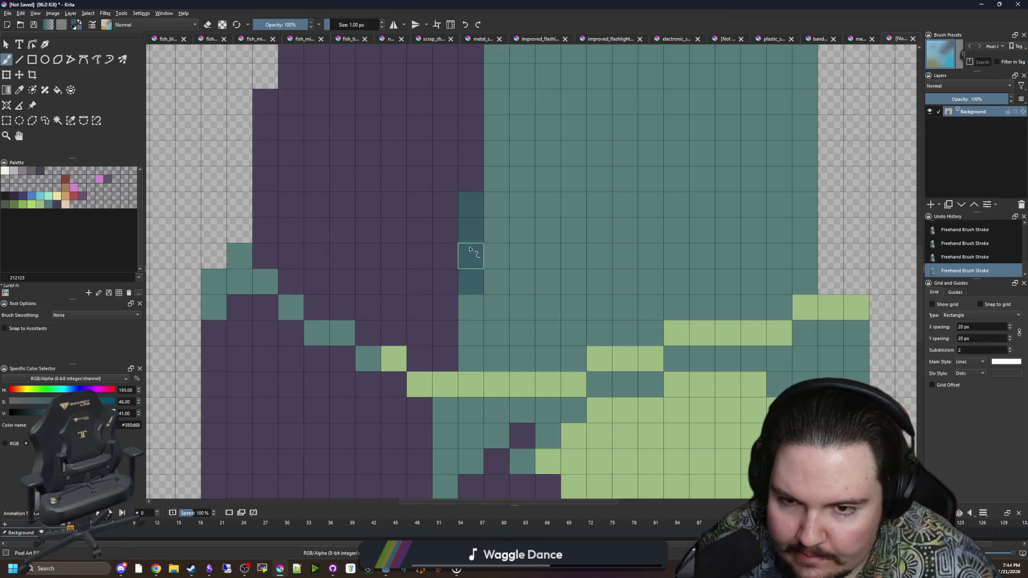
scroll(471, 278, down, 5)
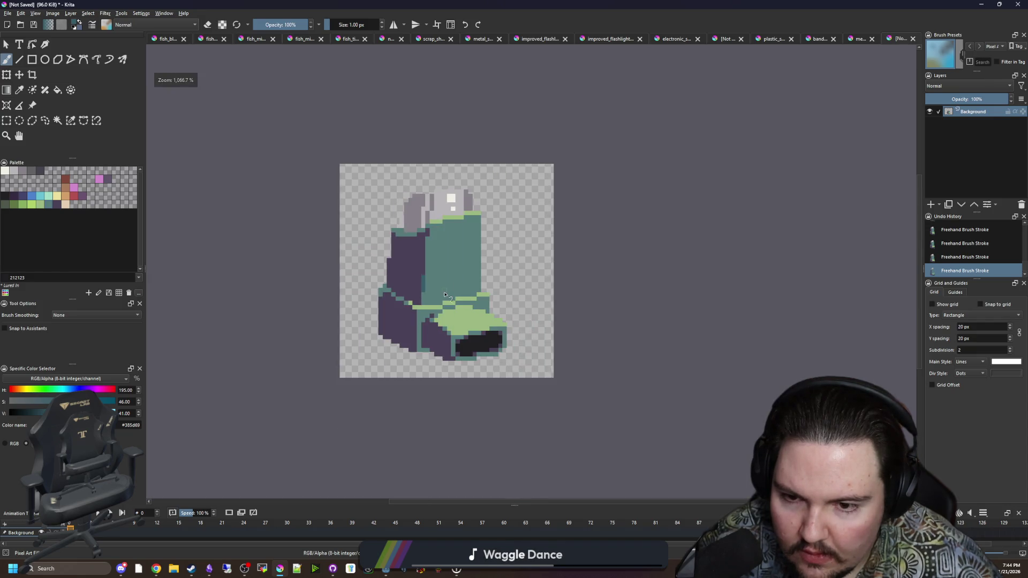
scroll(444, 295, up, 4)
scroll(448, 320, down, 2)
scroll(381, 377, up, 2)
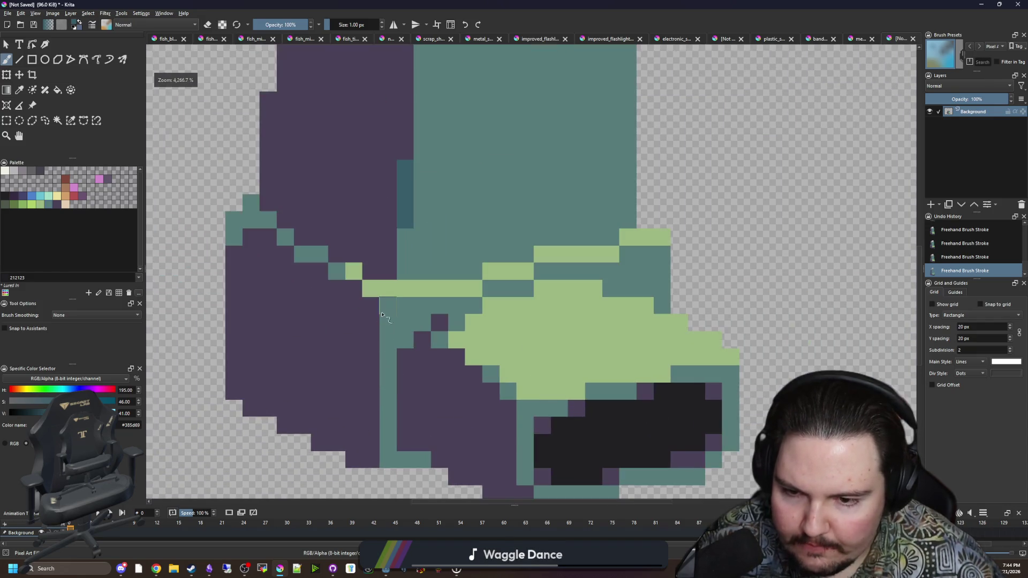
Extend the dark-teal shading with pixels along the inhaler's base edge.
drag(394, 312, 397, 293)
scroll(395, 375, down, 4)
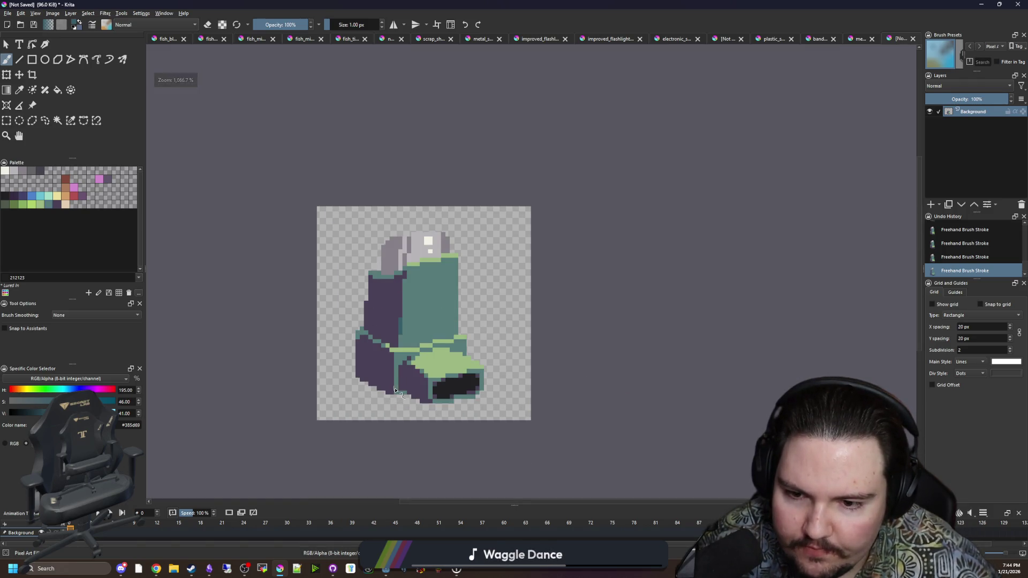
scroll(396, 404, up, 4)
scroll(397, 401, up, 1)
mouse_move(370, 364)
mouse_down()
mouse_move(367, 337)
mouse_move(361, 363)
mouse_up()
click(357, 365)
scroll(357, 365, down, 5)
scroll(396, 375, up, 5)
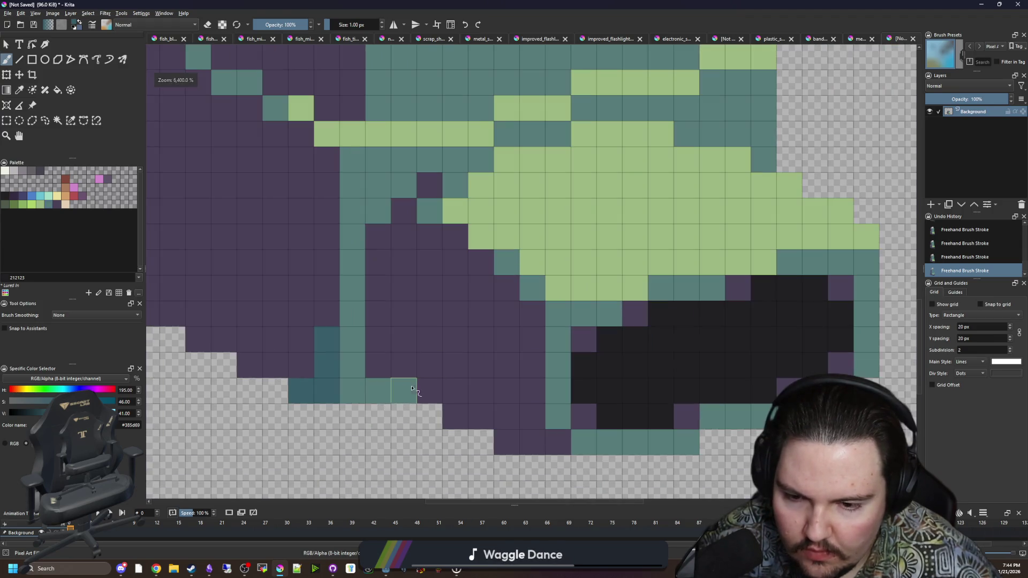
click(403, 390)
click(378, 236)
scroll(436, 368, down, 2)
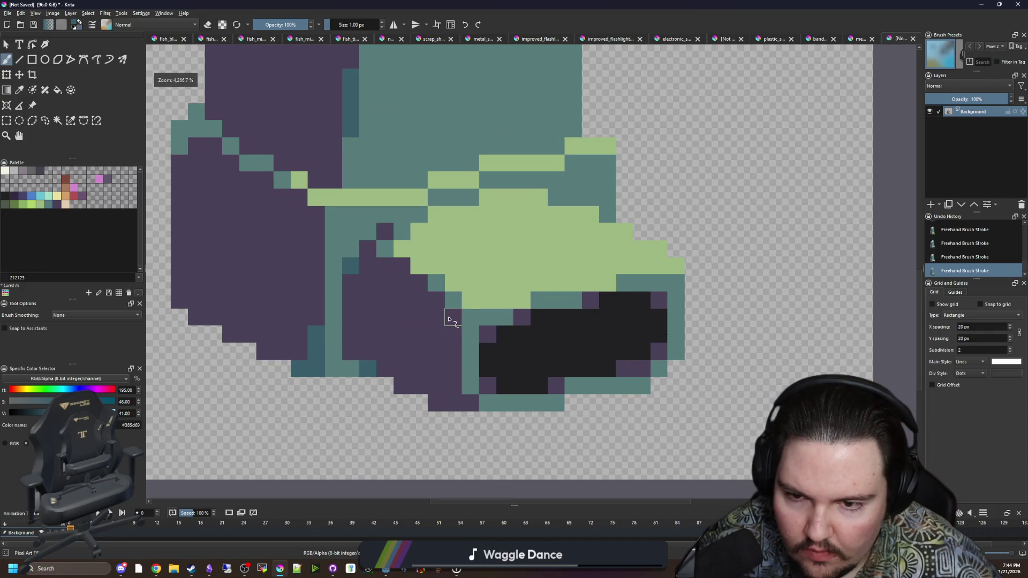
scroll(395, 371, up, 1)
drag(395, 370, 372, 370)
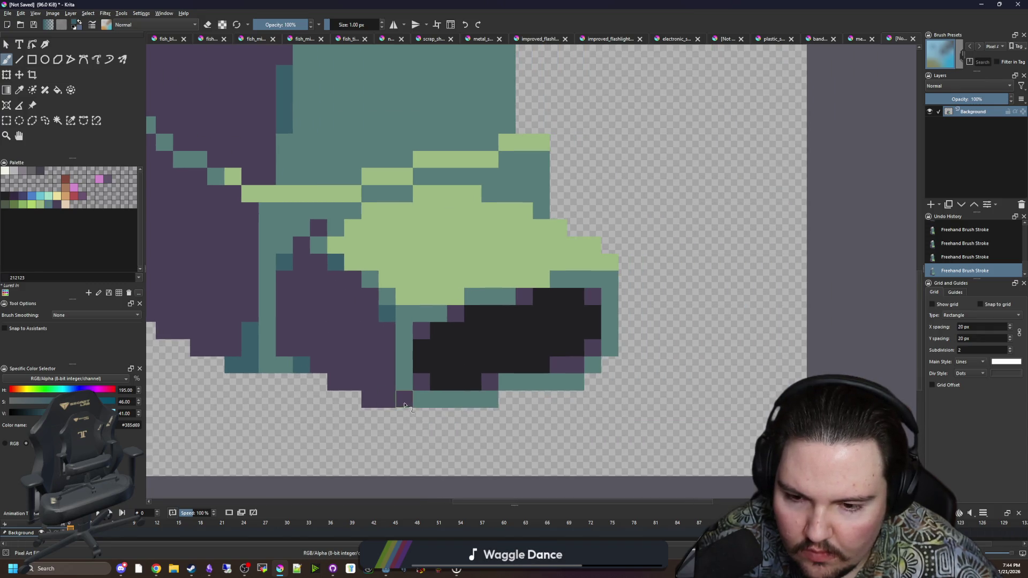
scroll(369, 402, down, 3)
scroll(321, 259, up, 5)
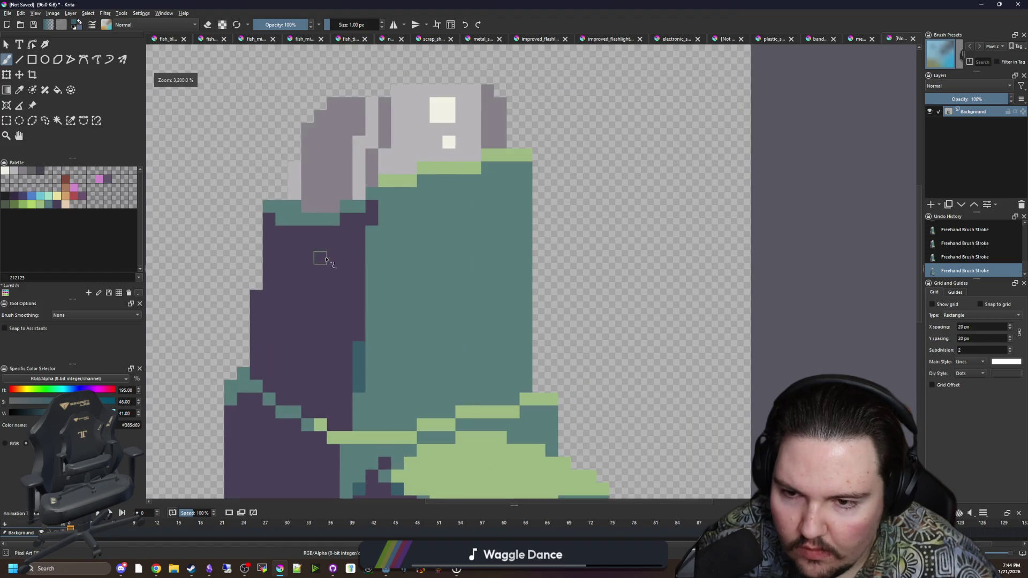
scroll(377, 252, down, 3)
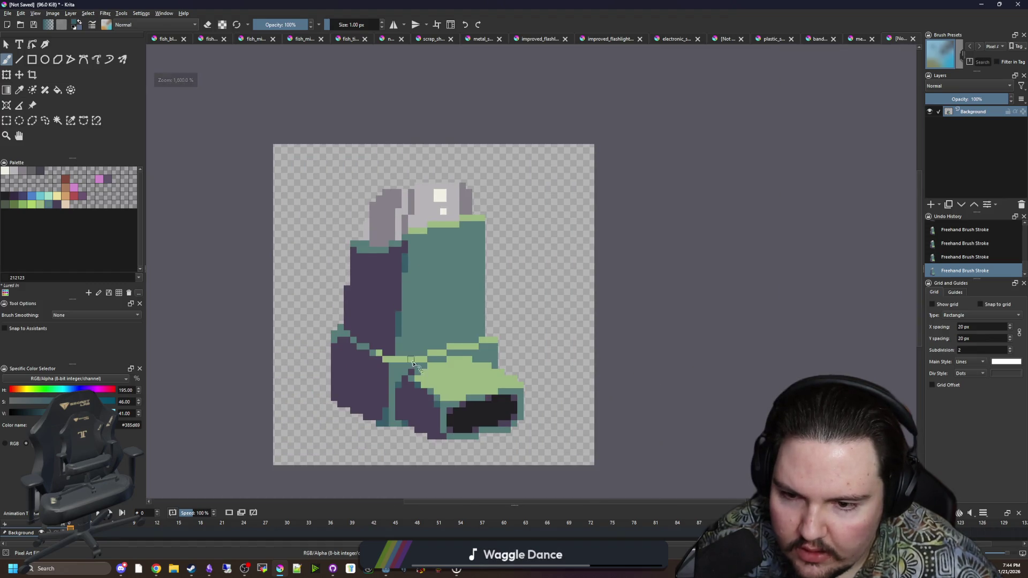
scroll(365, 369, up, 2)
scroll(365, 369, up, 2)
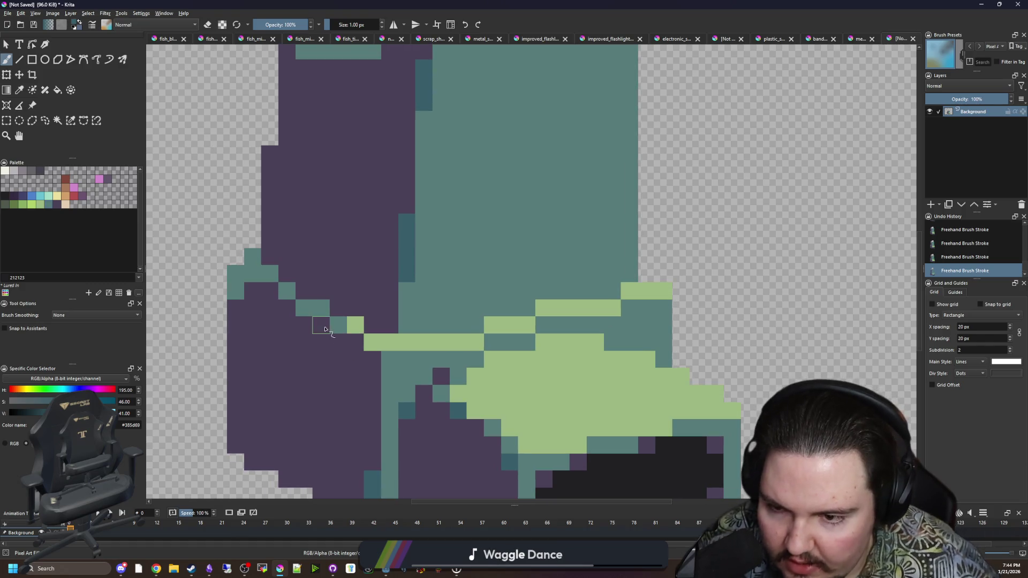
Undo a stray short dark-teal diagonal stroke and switch to the Color Sampler.
drag(277, 294, 294, 314)
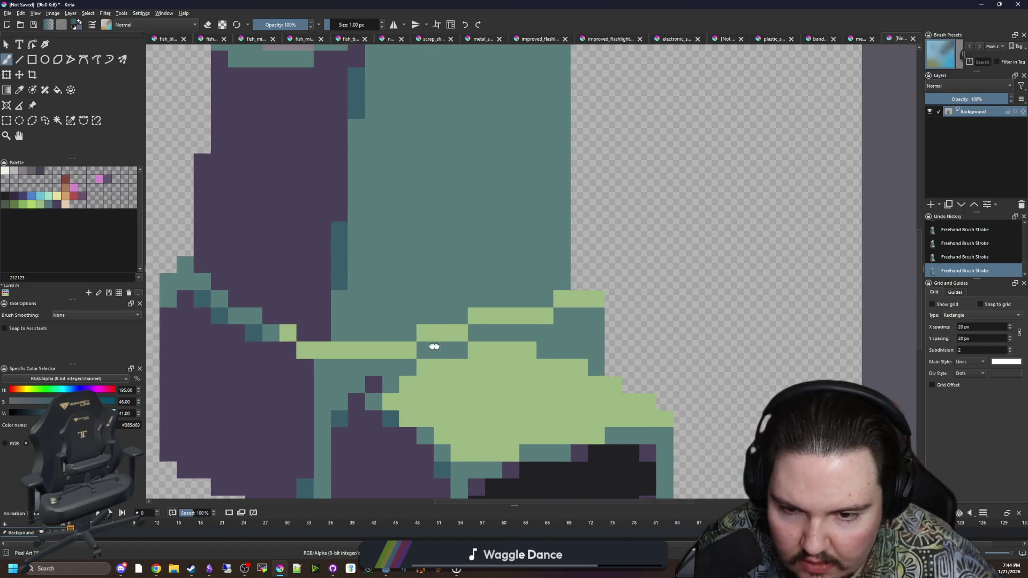
key(ctrl+z)
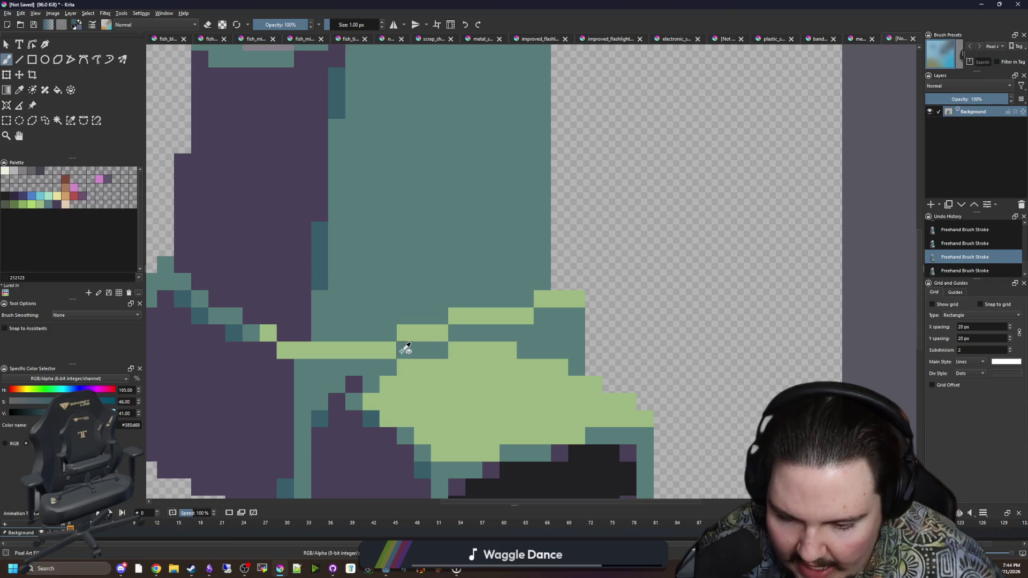
key(p)
scroll(405, 348, down, 10)
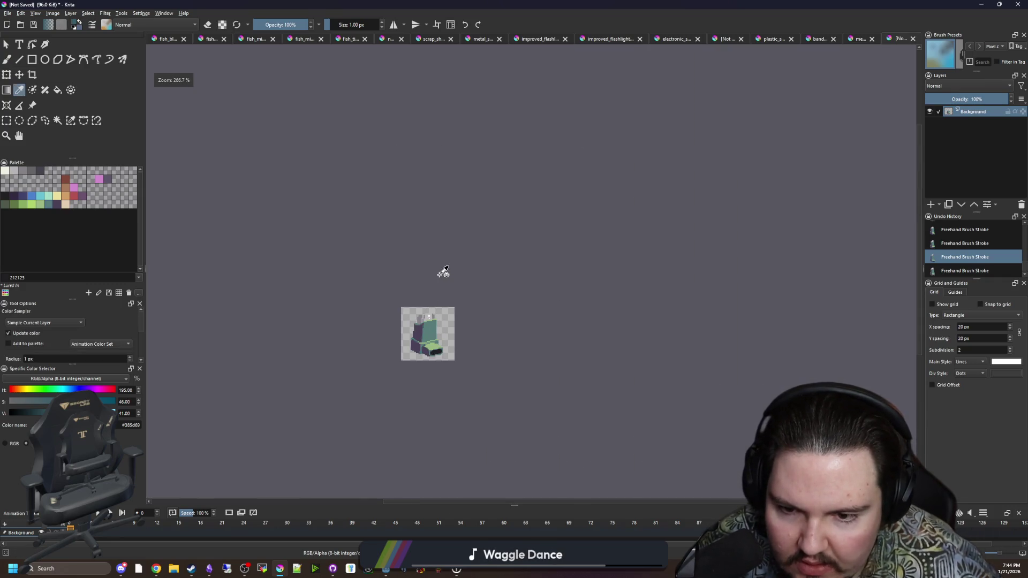
Redo the previously undone dark-teal brush stroke.
scroll(407, 353, up, 8)
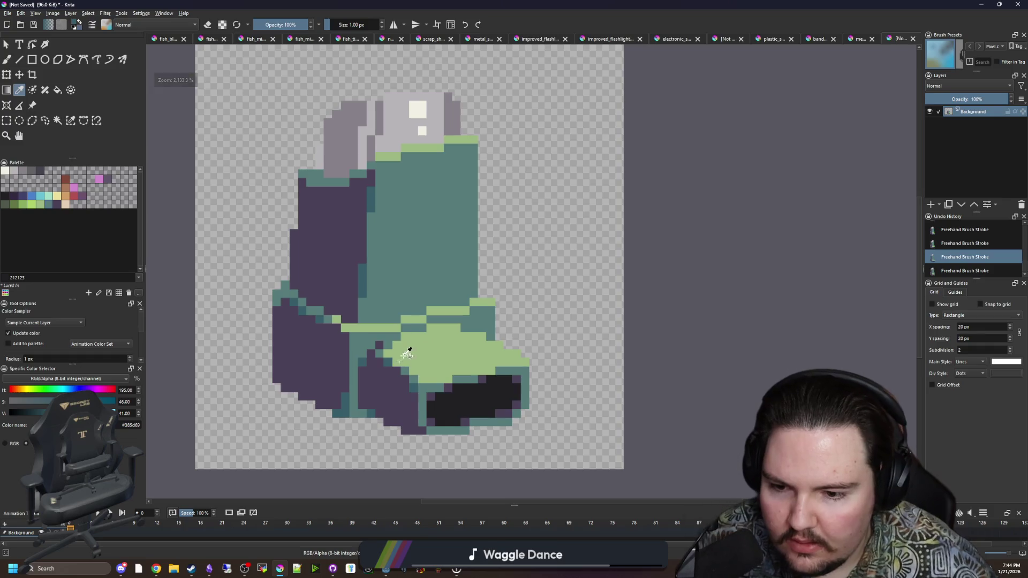
scroll(359, 366, down, 3)
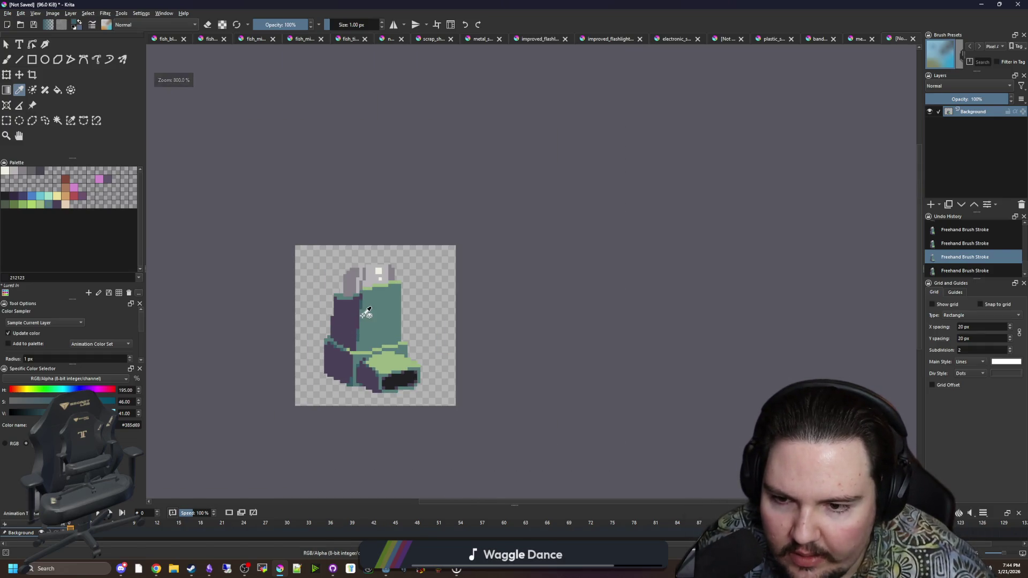
scroll(366, 313, up, 5)
key(ctrl+shift+z)
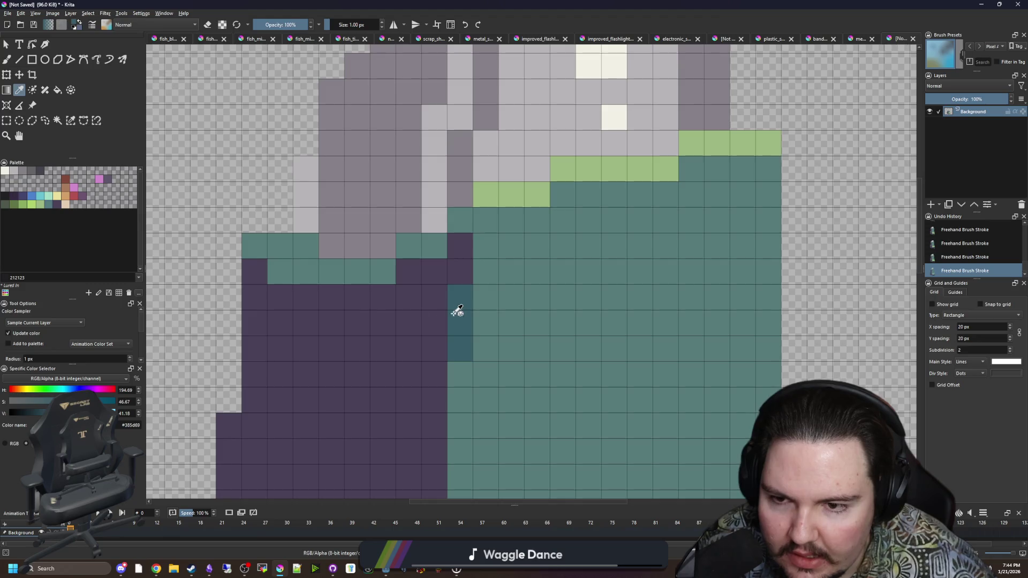
scroll(457, 310, down, 3)
scroll(383, 282, up, 3)
Paint two rows of mid-grey #646365 under the cap, then undo that stroke.
click(410, 260)
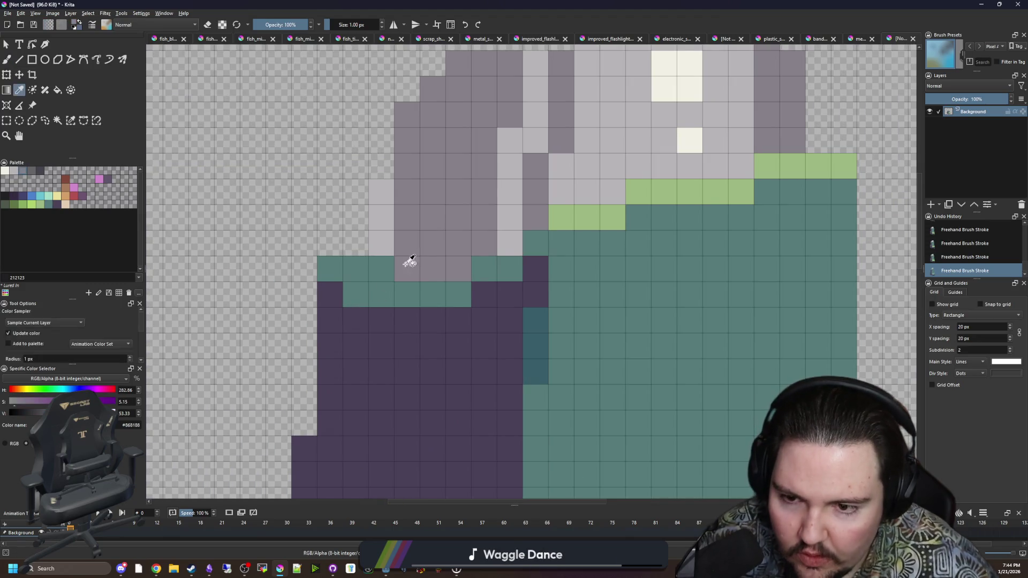
key(b)
scroll(329, 292, down, 4)
scroll(350, 296, up, 4)
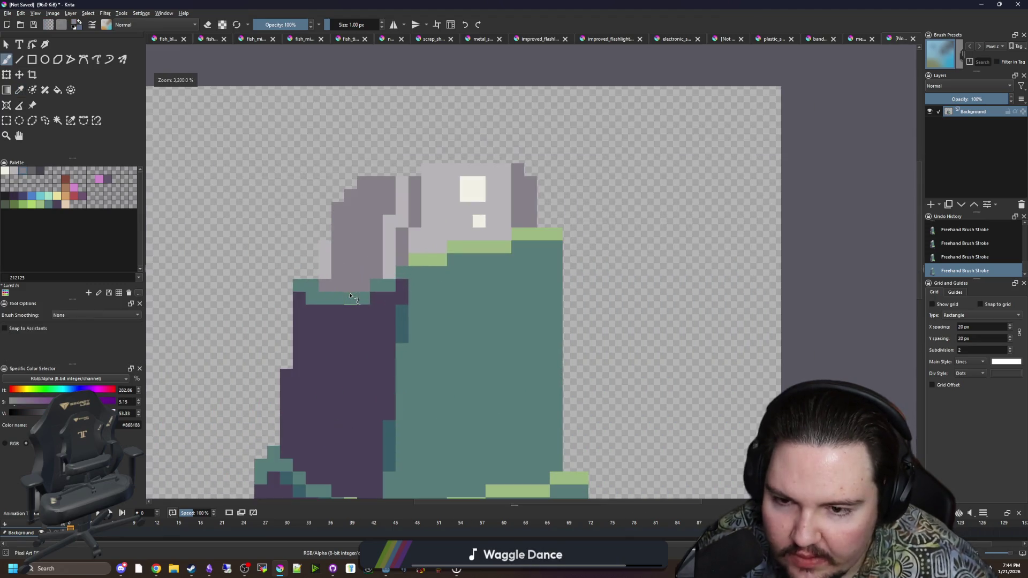
scroll(350, 296, up, 2)
click(34, 176)
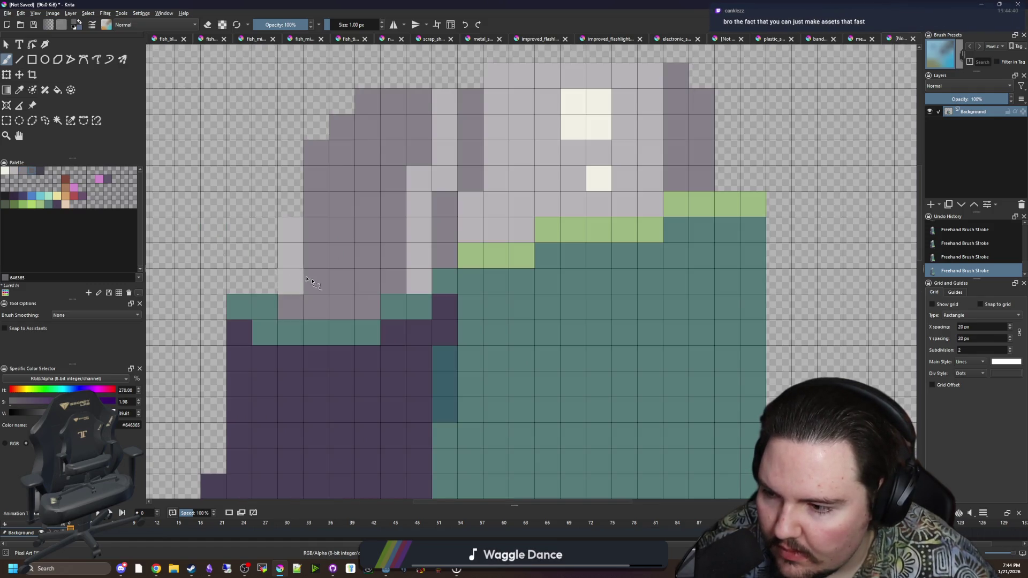
mouse_move(367, 307)
mouse_down()
mouse_move(339, 302)
mouse_move(314, 280)
mouse_move(393, 281)
mouse_move(294, 303)
mouse_move(390, 284)
mouse_up()
click(41, 170)
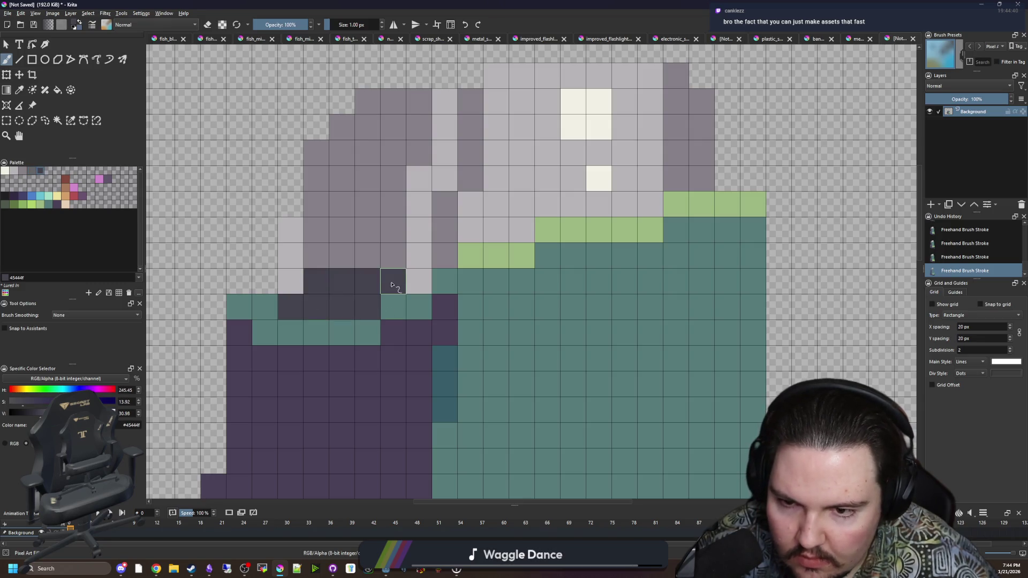
scroll(353, 294, down, 1)
key(ctrl+z)
Darken cap-edge pixels using grey #45444f and the sampled cap grey #868188.
scroll(375, 284, down, 5)
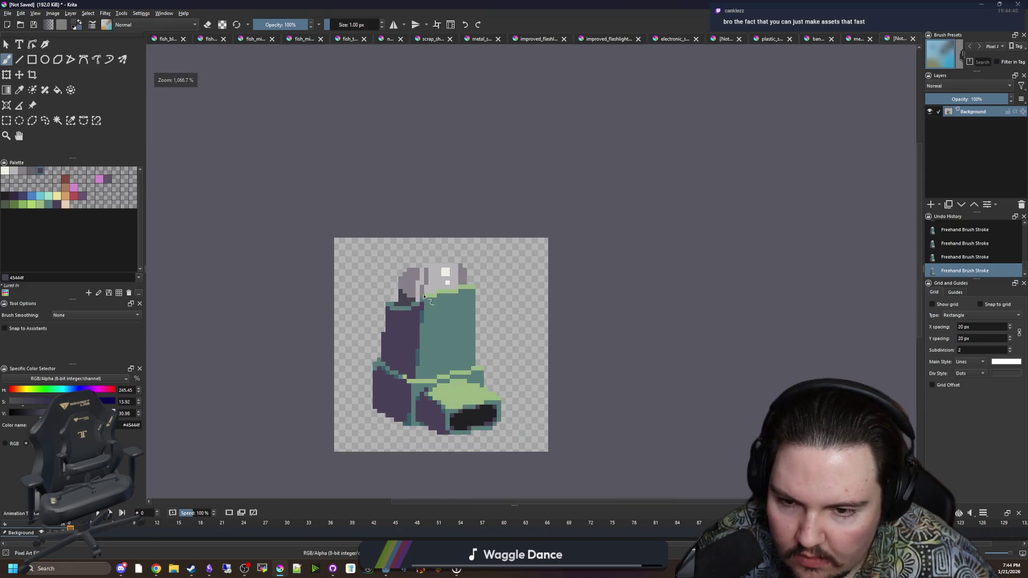
scroll(412, 285, down, 4)
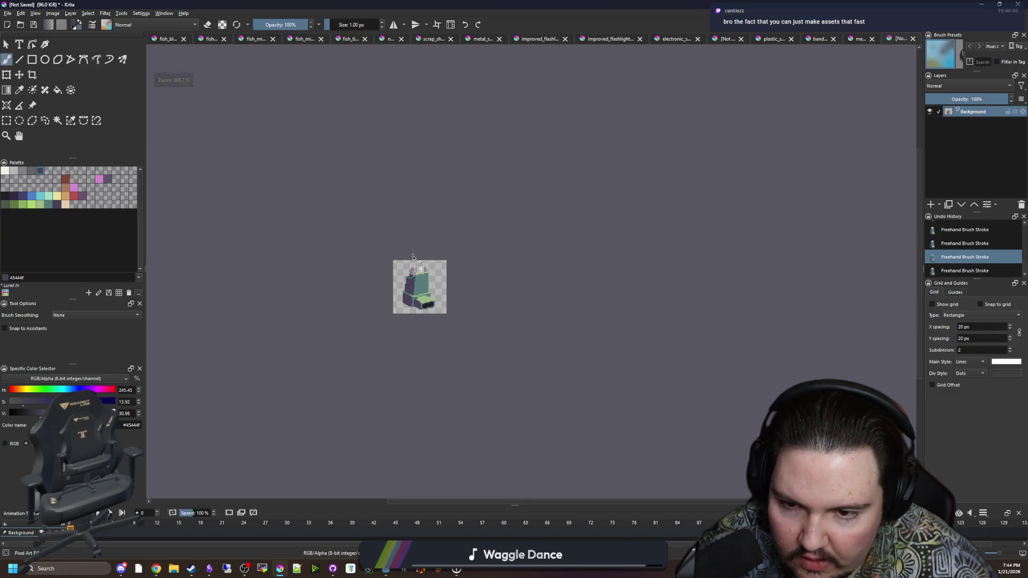
scroll(417, 256, up, 7)
scroll(425, 294, up, 1)
click(429, 324)
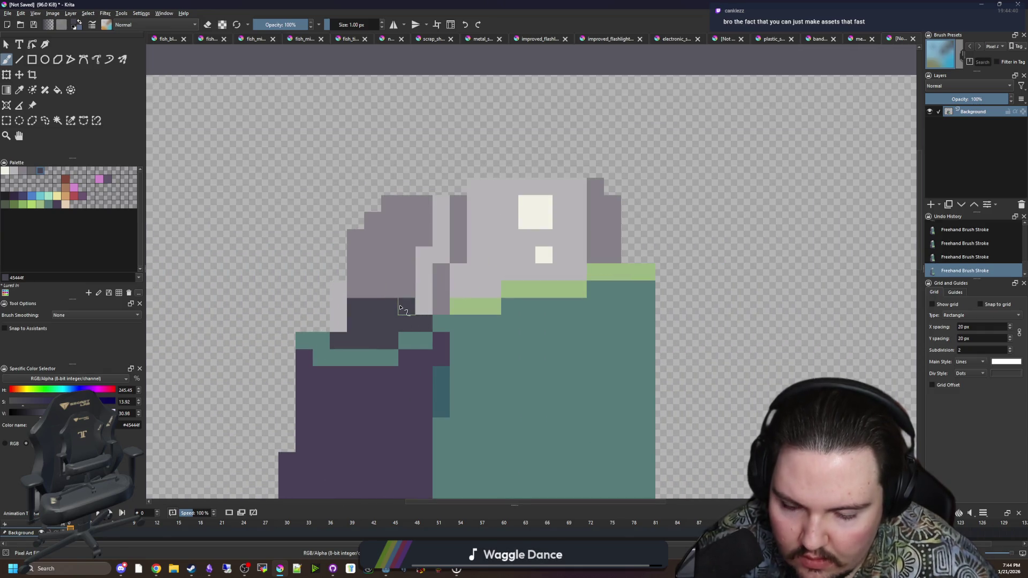
key(p)
click(446, 309)
key(b)
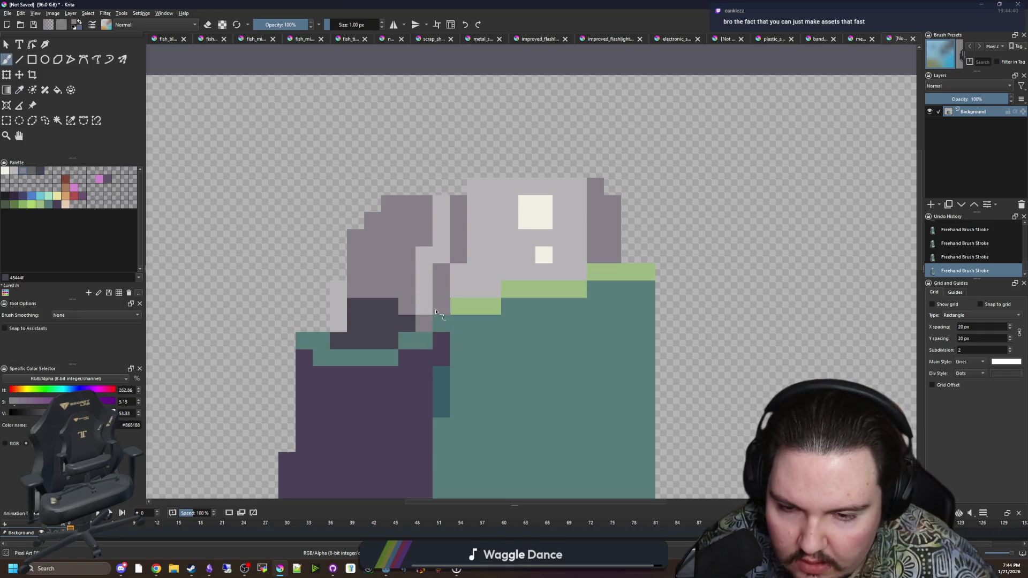
click(424, 306)
scroll(423, 322, down, 3)
scroll(422, 340, up, 3)
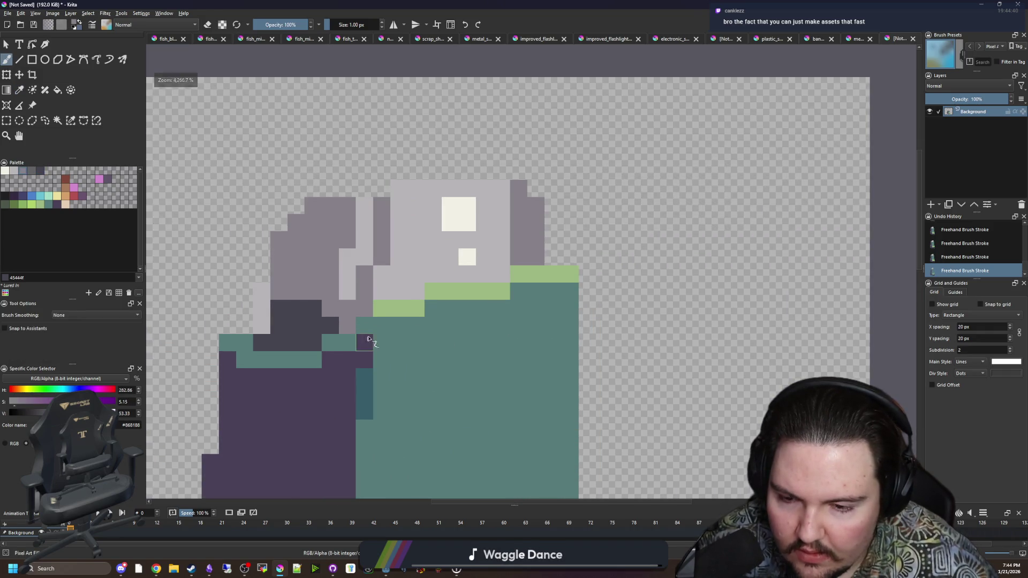
Add the sprite's green as an edge pixel and select the light teal swatch.
ctrl+click(384, 313)
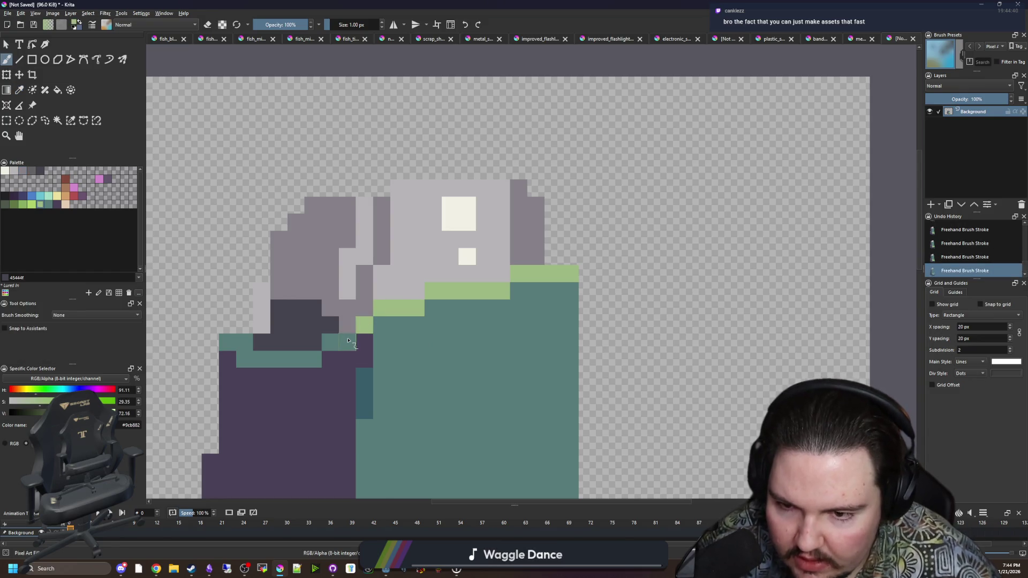
scroll(348, 340, down, 5)
scroll(381, 320, up, 2)
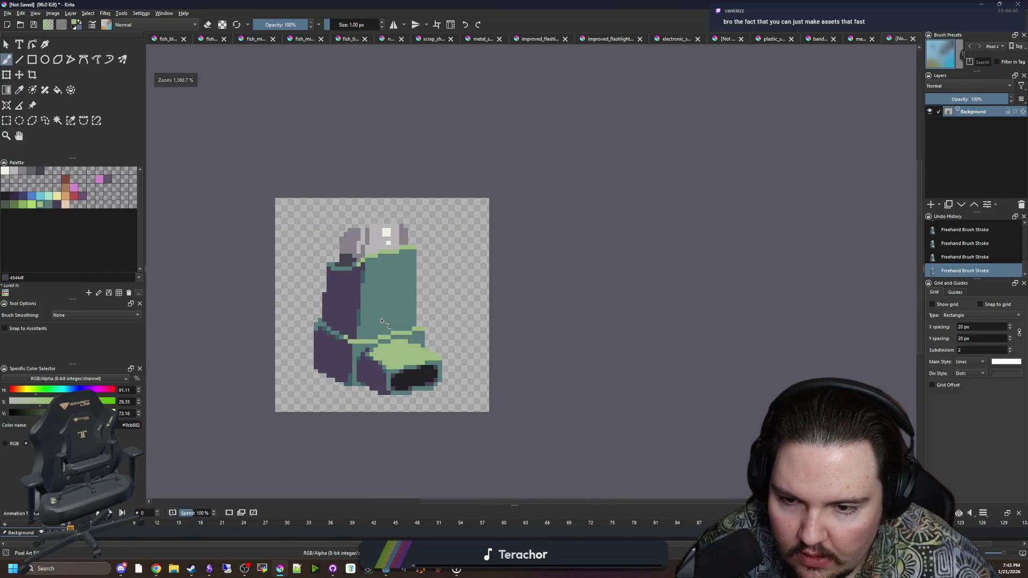
scroll(381, 320, up, 3)
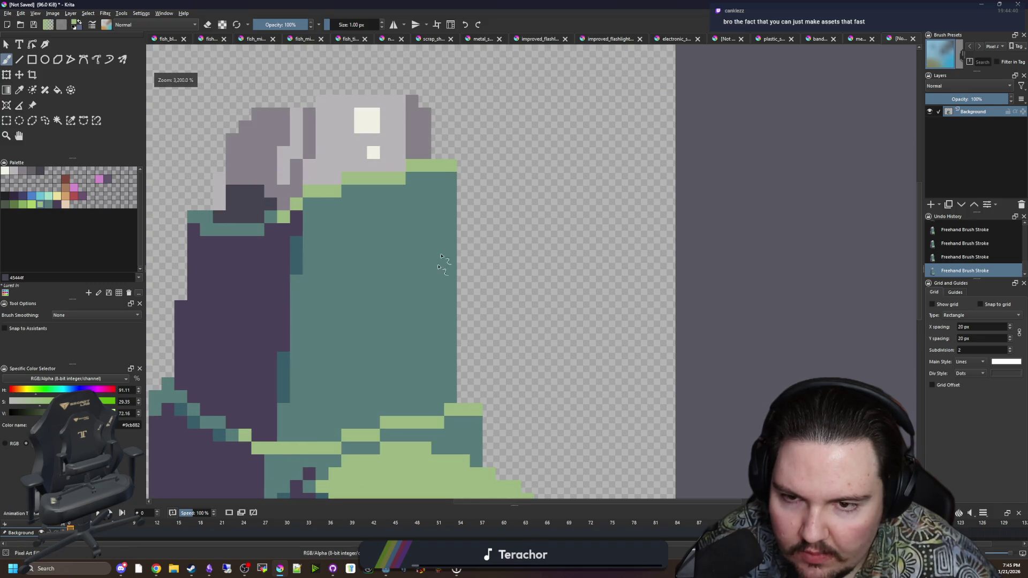
scroll(441, 257, down, 3)
scroll(383, 335, up, 2)
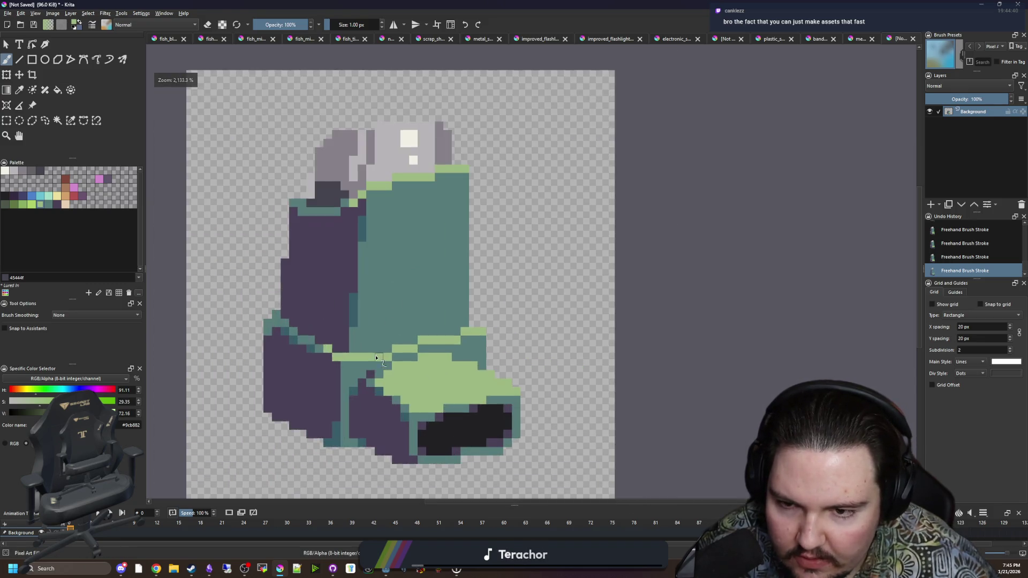
scroll(396, 314, up, 2)
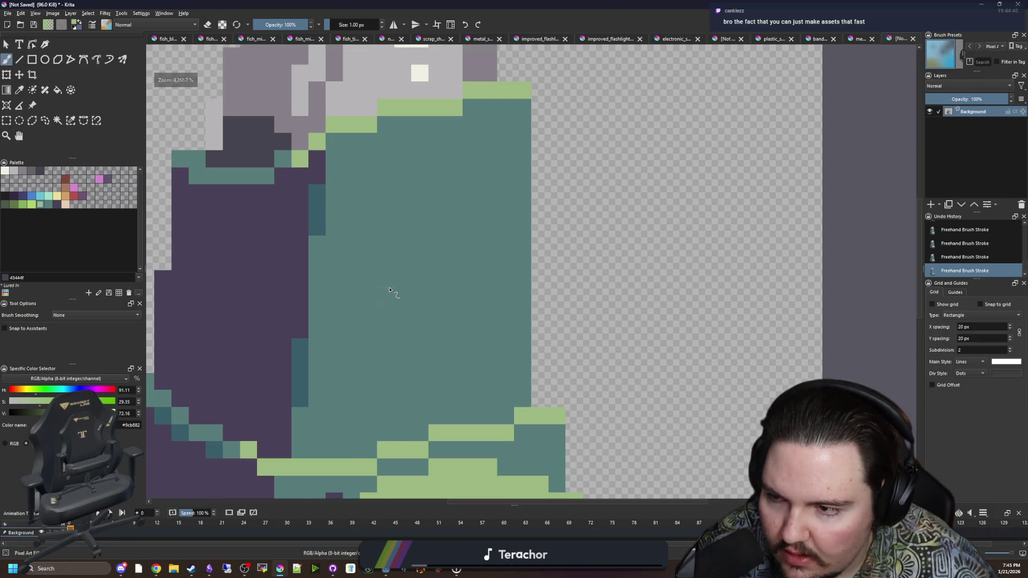
scroll(390, 291, down, 1)
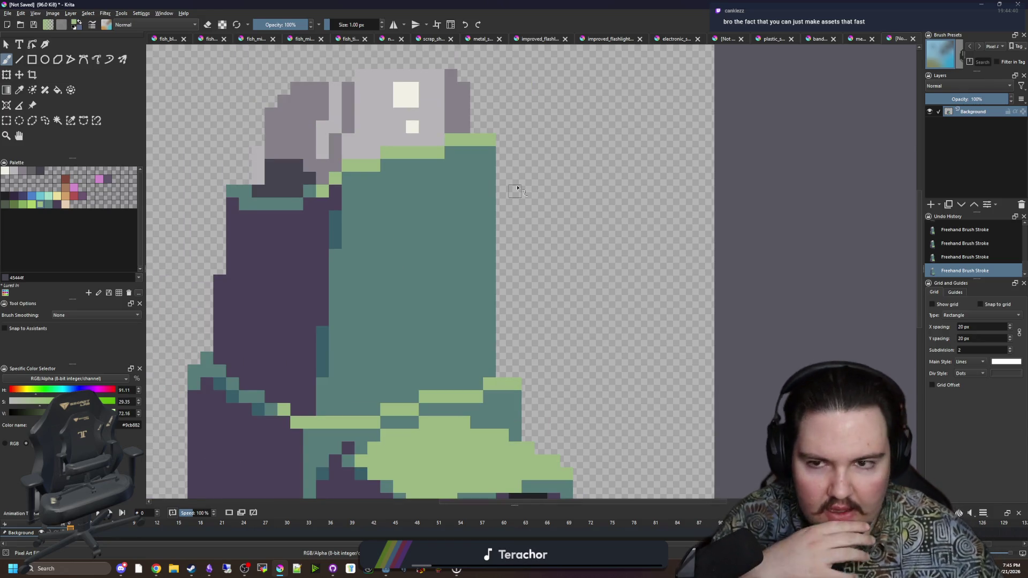
click(39, 198)
scroll(415, 266, up, 1)
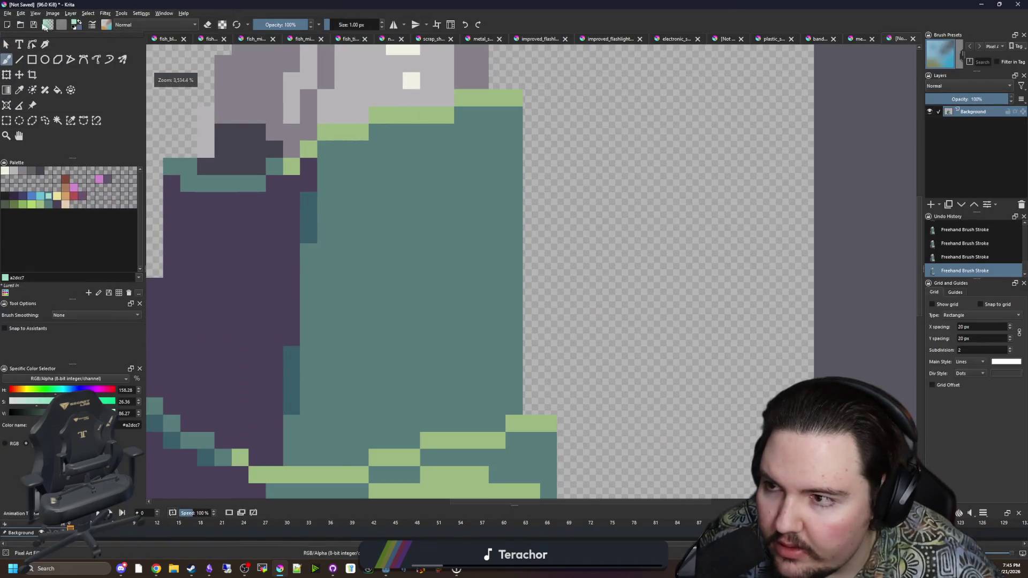
click(8, 13)
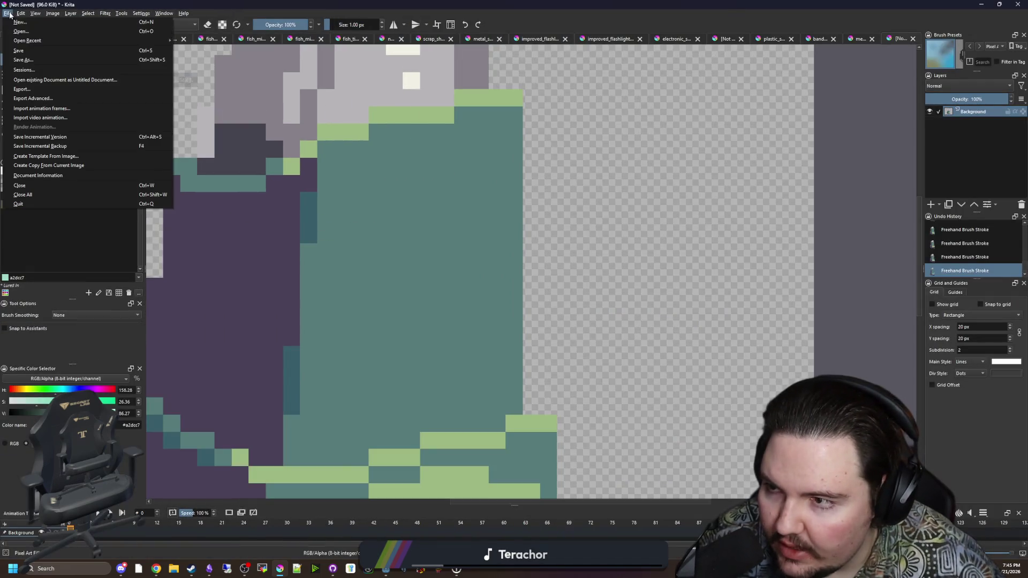
Open icon_energy from the maze-game Sprites folder.
click(21, 31)
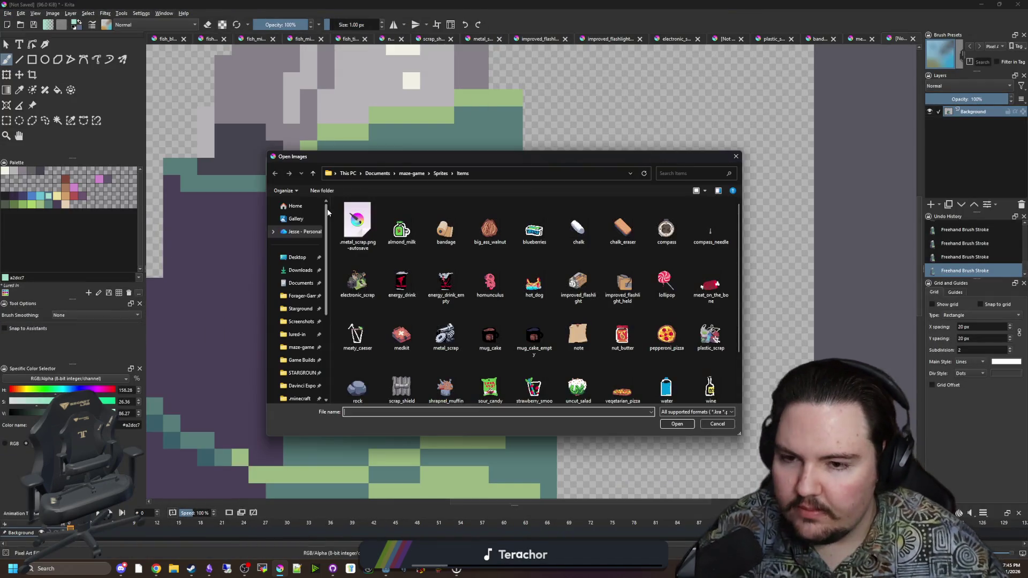
click(441, 173)
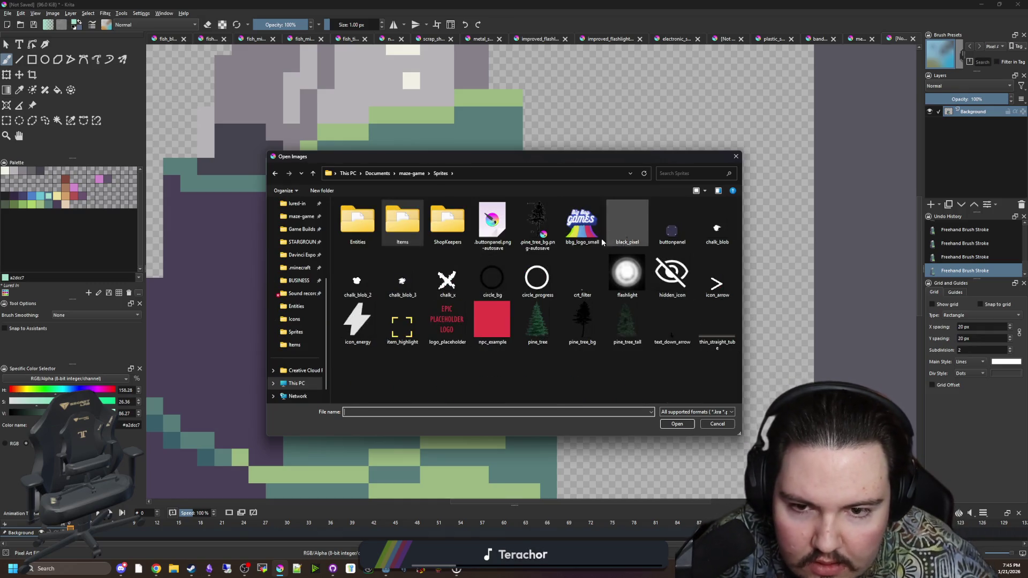
double_click(370, 314)
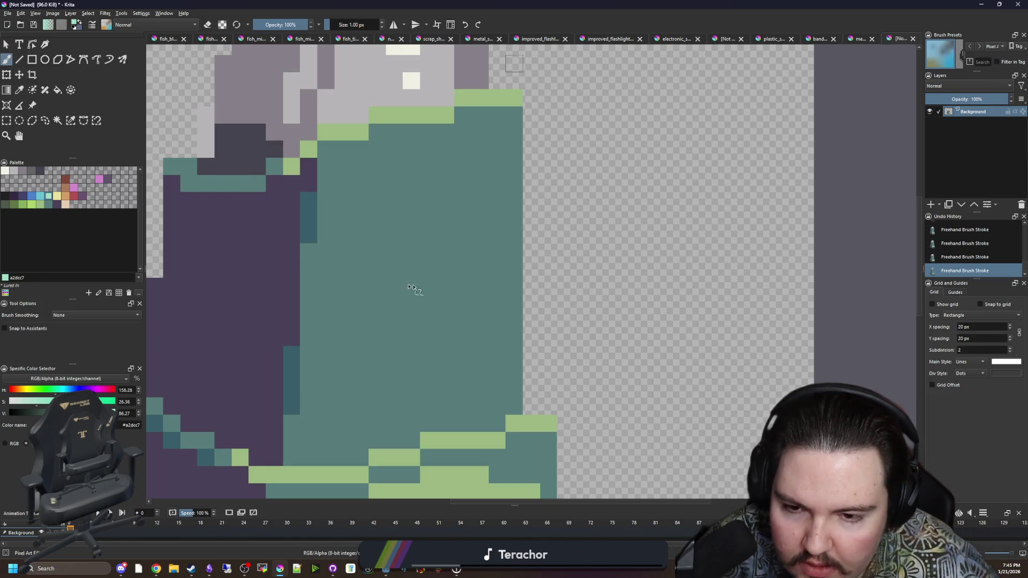
Select and copy the whole lightning-bolt canvas, then return to the inhaler document.
key(ctrl+r)
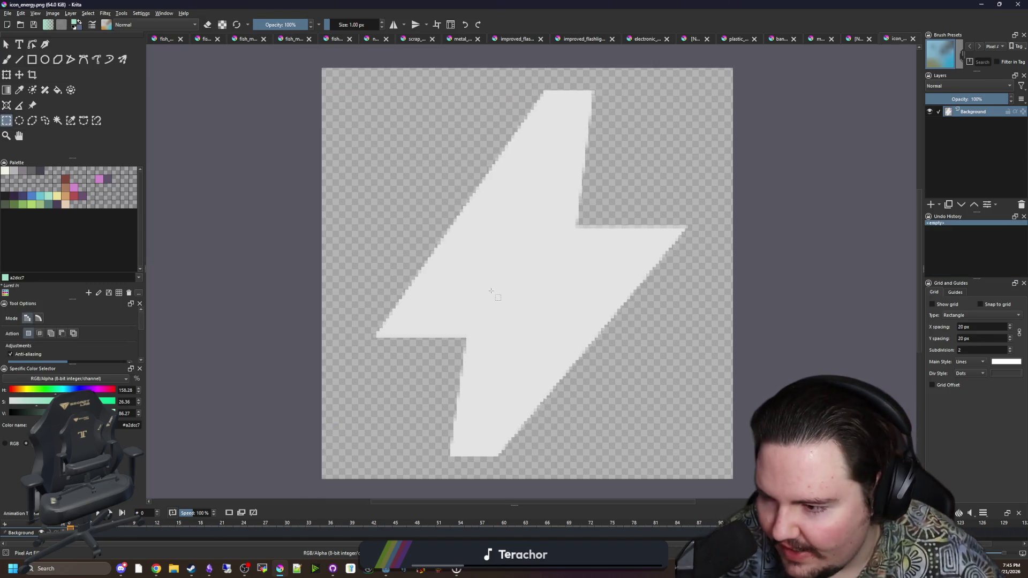
scroll(486, 294, down, 4)
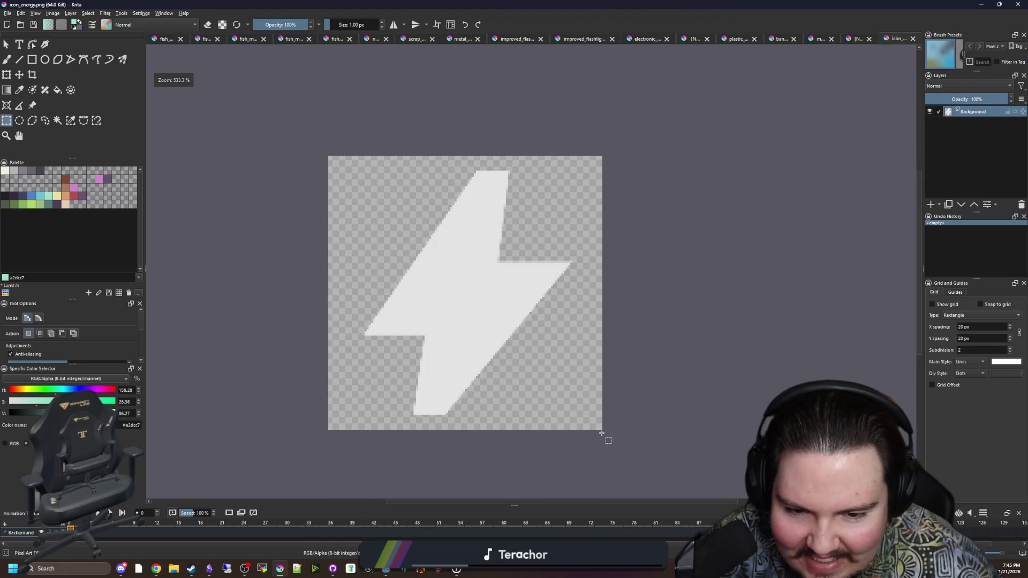
drag(601, 433, 327, 155)
key(ctrl+c)
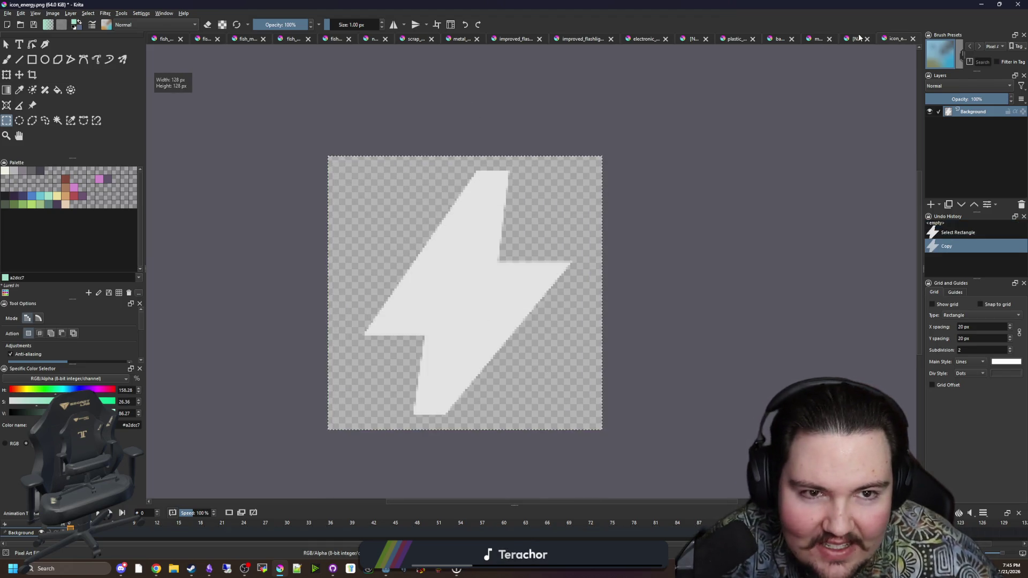
click(855, 38)
scroll(637, 306, down, 3)
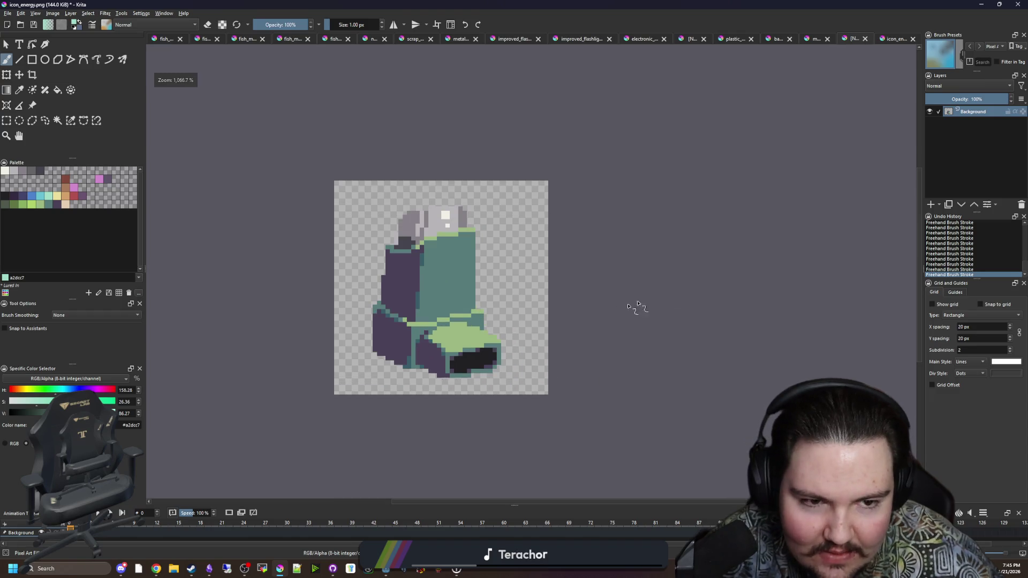
Paste the bolt as a new layer, scale it down and place it on the teal body.
key(ctrl+v)
key(ctrl+t)
scroll(612, 452, down, 4)
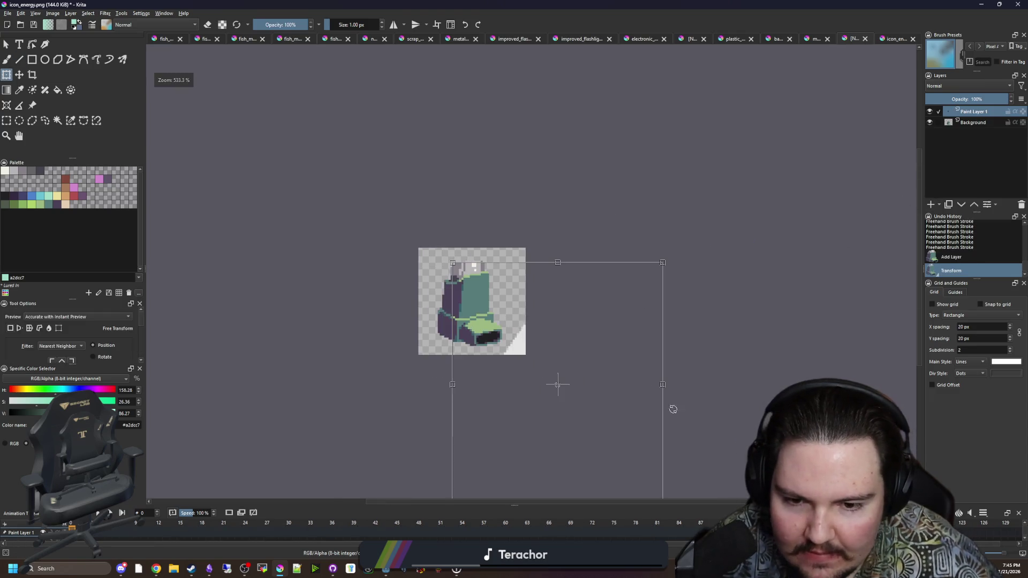
drag(561, 357, 510, 299)
key(Return)
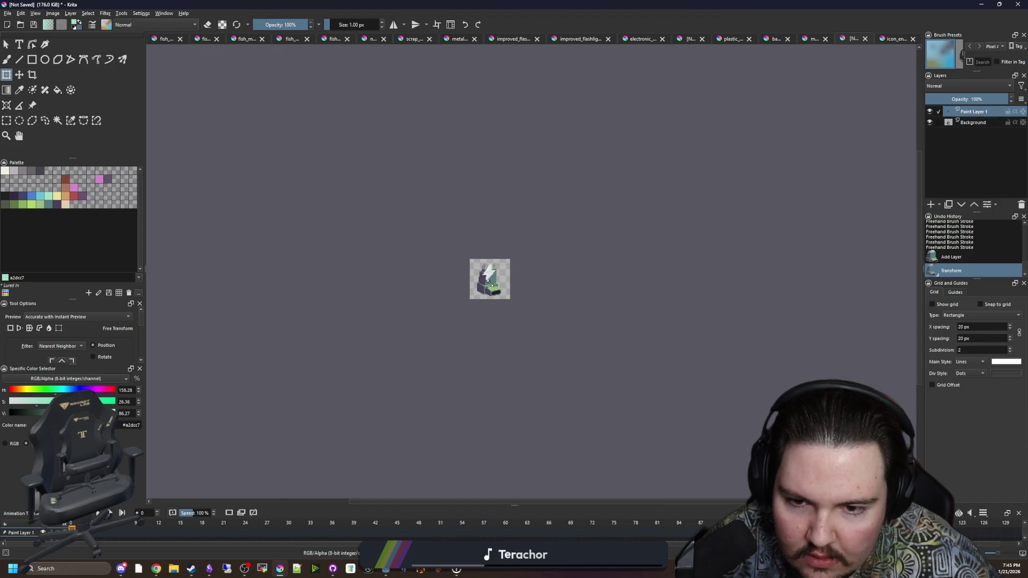
scroll(471, 293, up, 4)
scroll(481, 301, up, 2)
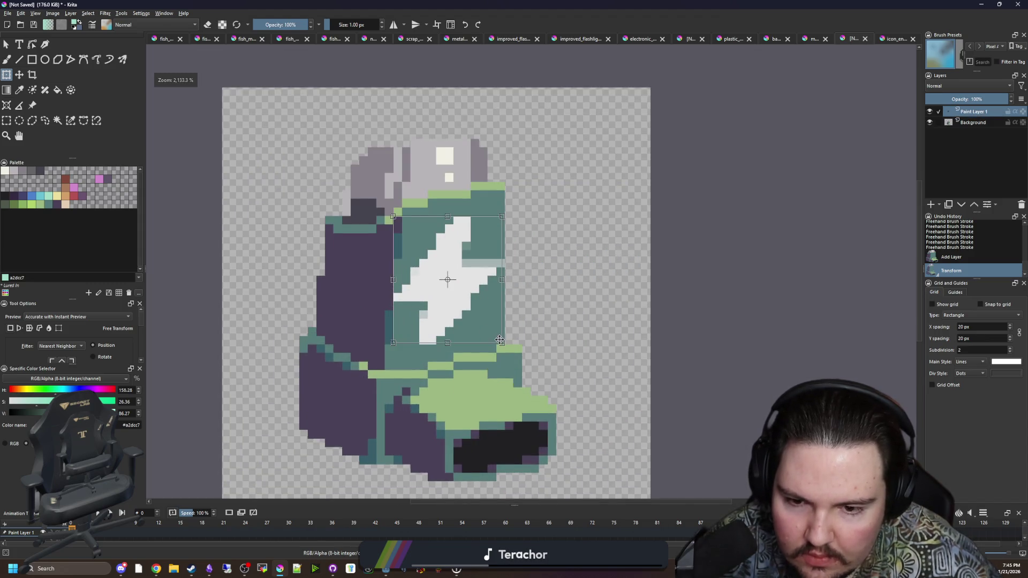
drag(468, 293, 486, 311)
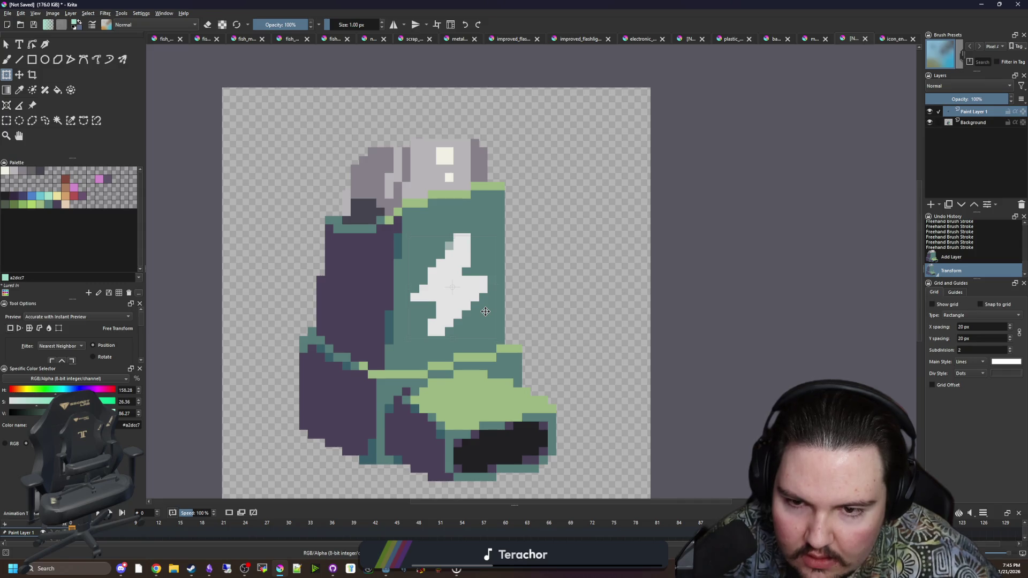
scroll(487, 302, up, 2)
key(Return)
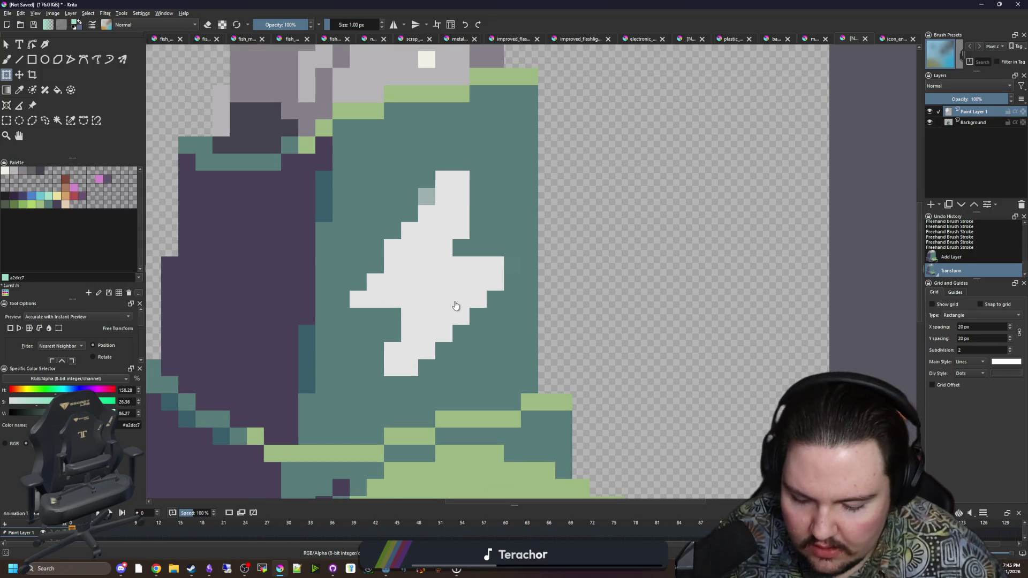
Tidy the bolt by painting a white column beside it and erasing stray pixels.
key(b)
ctrl+click(448, 287)
scroll(448, 287, up, 1)
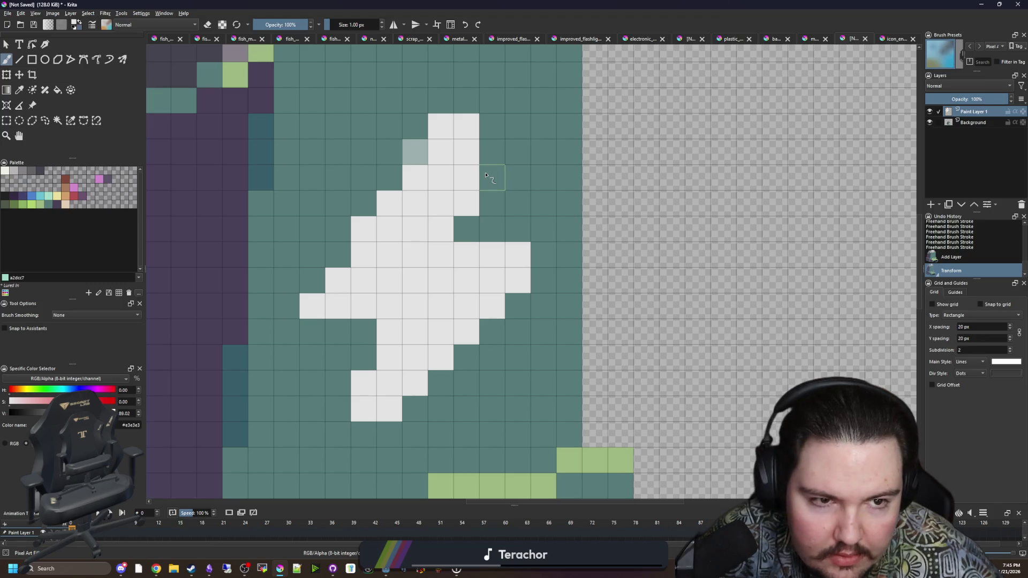
drag(486, 175, 490, 123)
key(e)
click(474, 198)
scroll(375, 241, down, 3)
scroll(374, 240, up, 2)
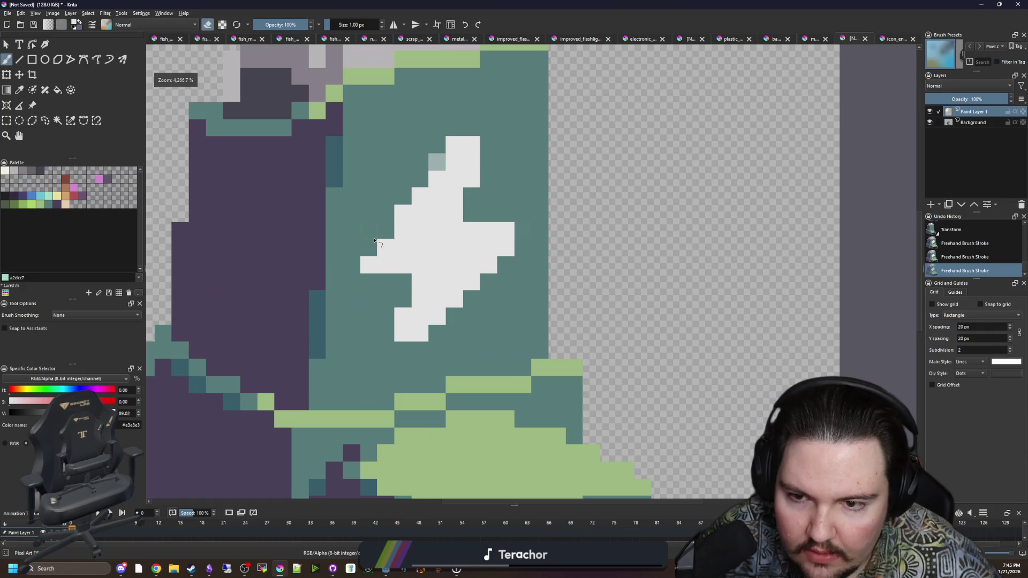
click(375, 241)
key(e)
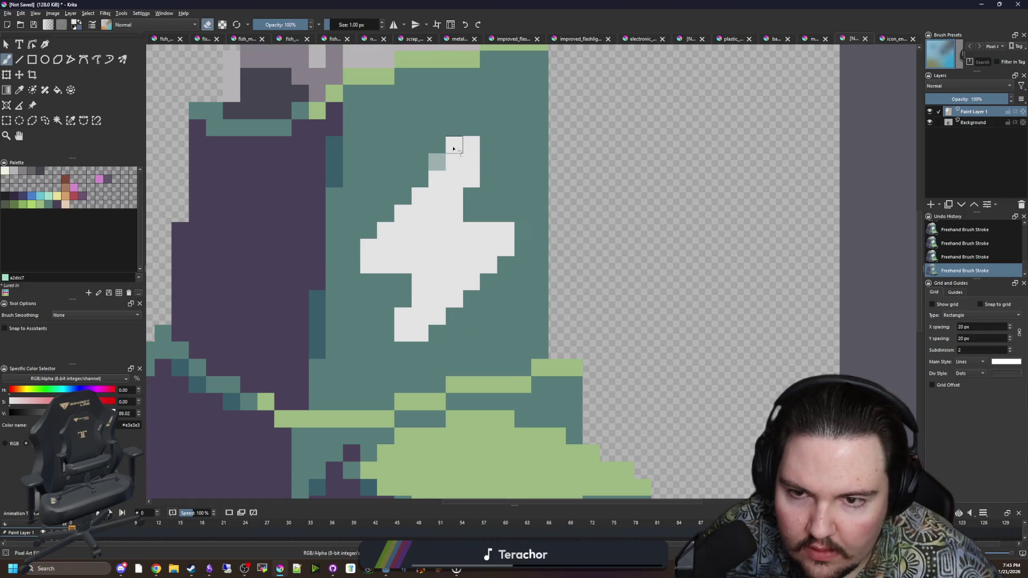
scroll(456, 311, down, 3)
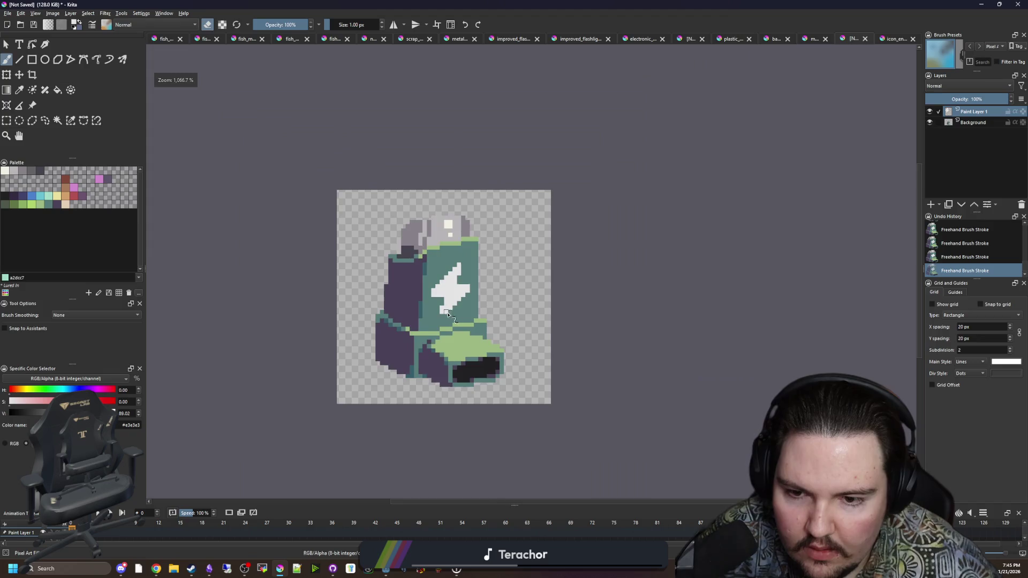
scroll(457, 300, up, 3)
key(e)
scroll(451, 278, down, 3)
scroll(451, 278, down, 3)
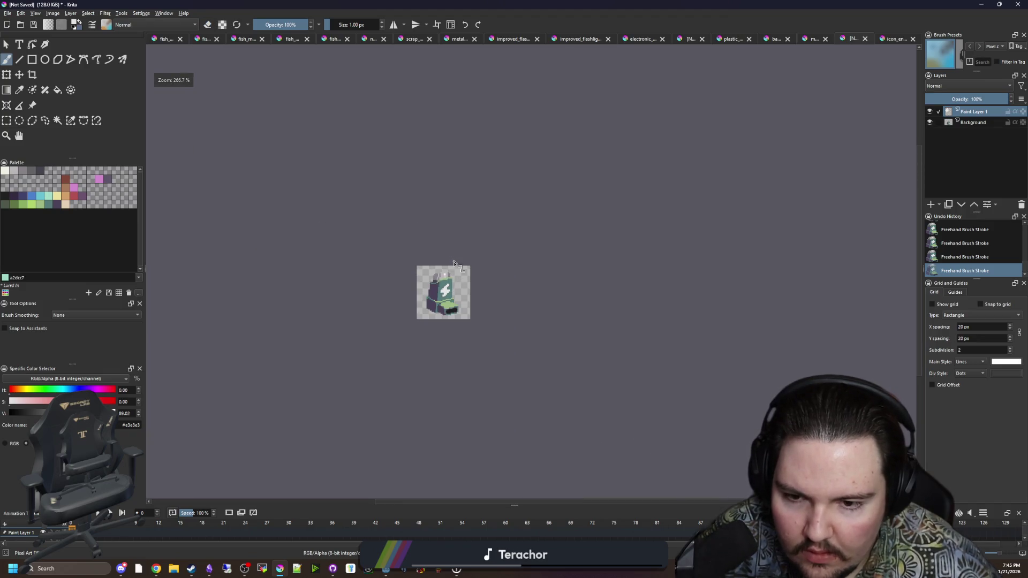
scroll(451, 277, up, 7)
click(969, 124)
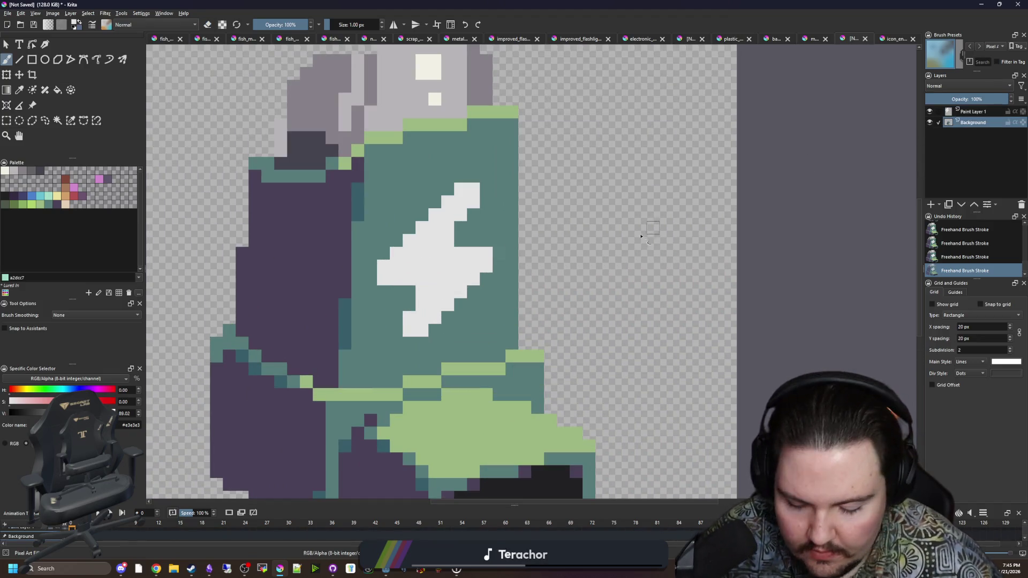
Merge the bolt layer into Background and fill the bolt with the sprite's green.
key(p)
click(411, 144)
key(f)
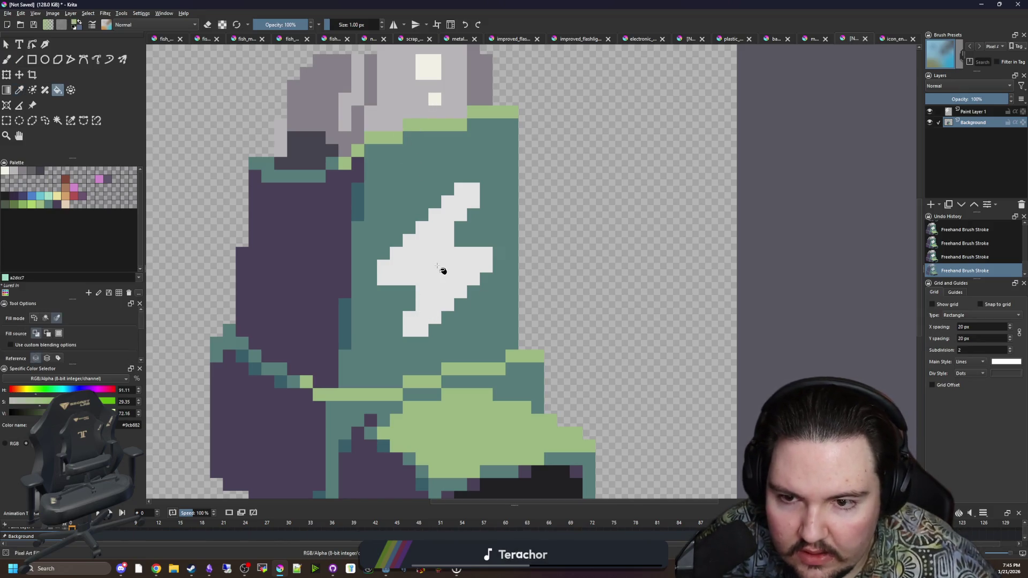
click(503, 257)
key(ctrl+z)
click(973, 112)
right_click(973, 111)
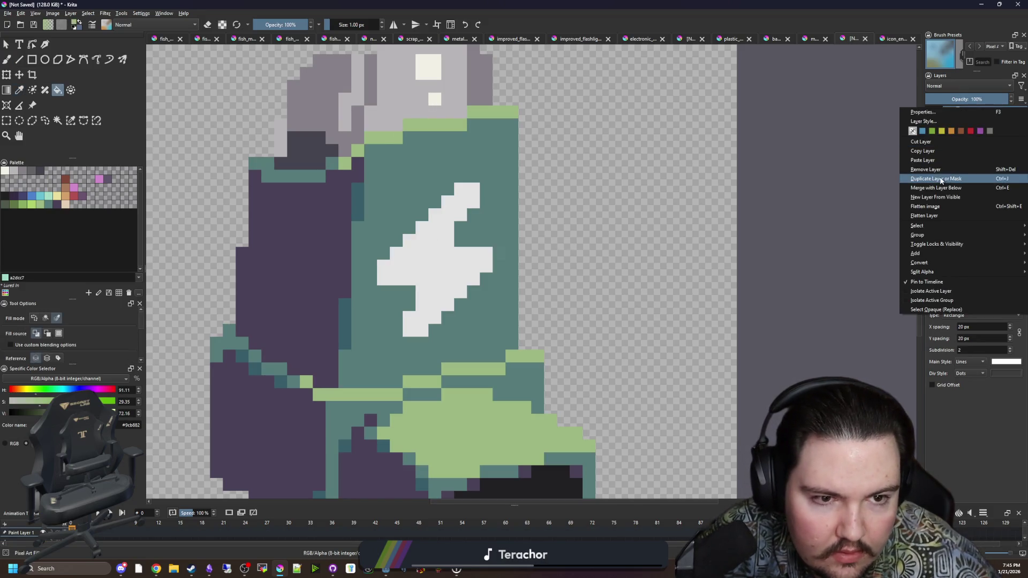
click(936, 188)
click(442, 282)
Move the inhaler artwork one pixel right and about 24 px down.
scroll(444, 274, down, 4)
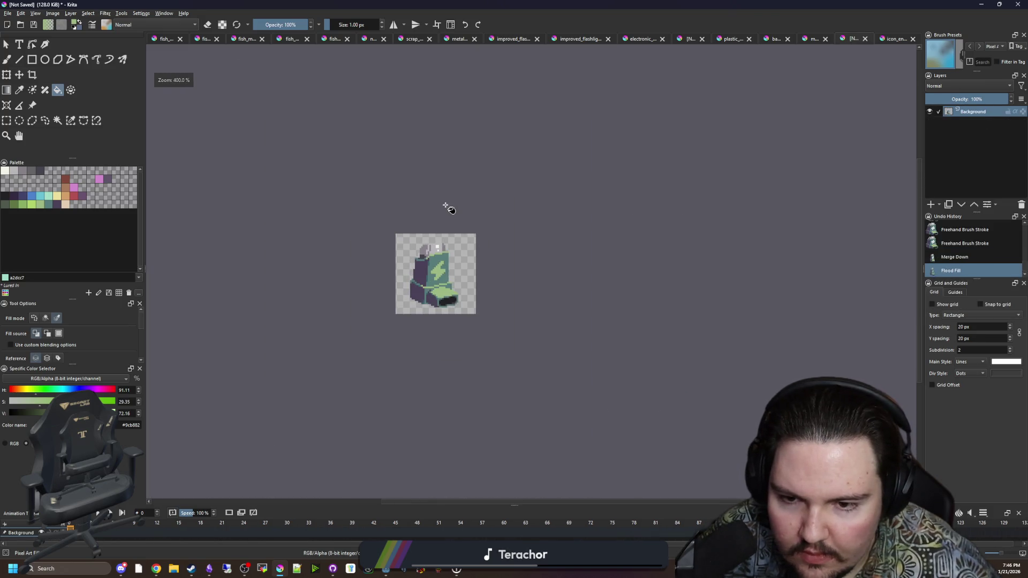
scroll(448, 208, down, 3)
scroll(439, 226, up, 8)
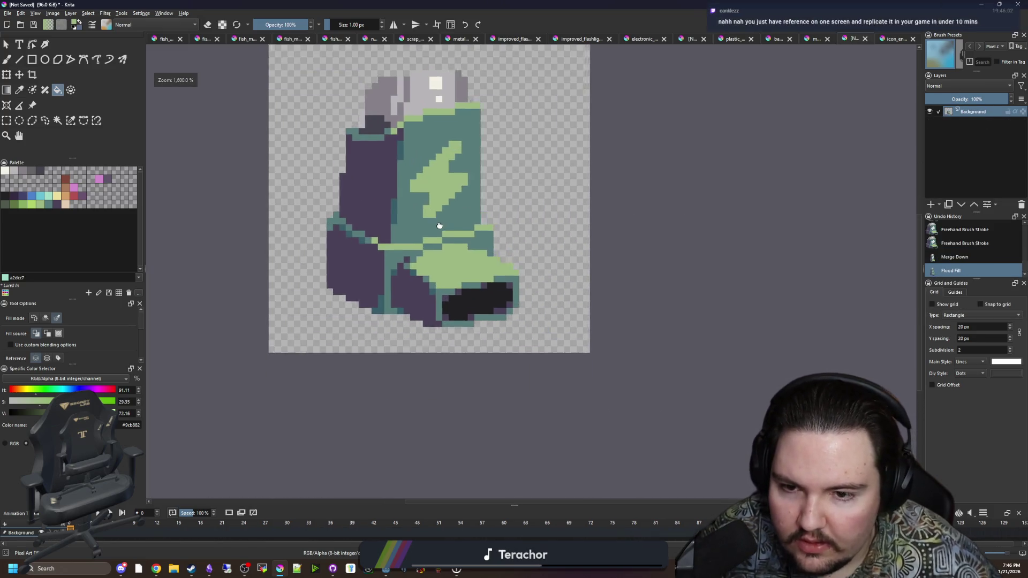
mouse_move(440, 226)
mouse_down()
mouse_move(445, 262)
mouse_move(431, 288)
mouse_up()
scroll(430, 289, down, 1)
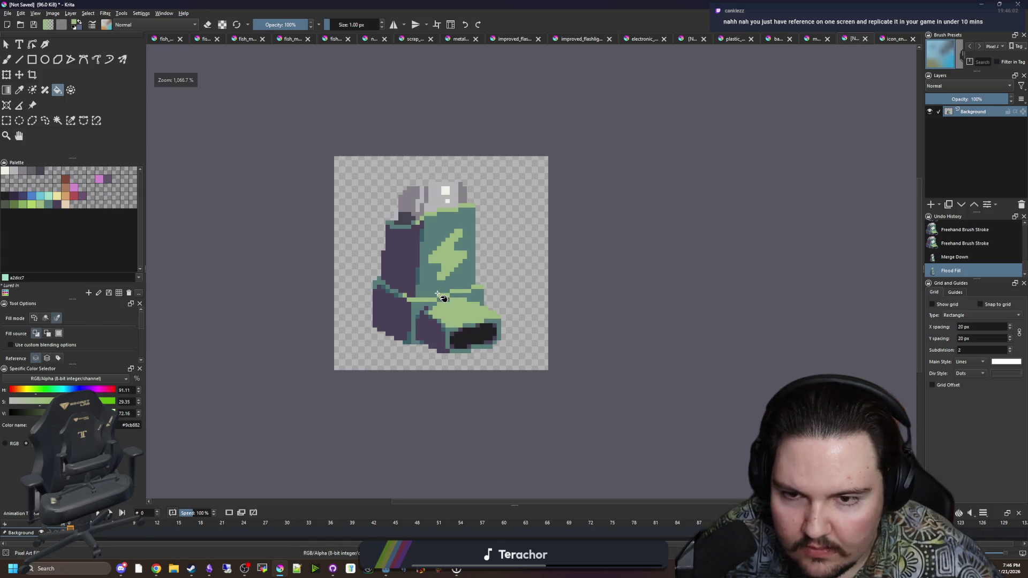
click(20, 74)
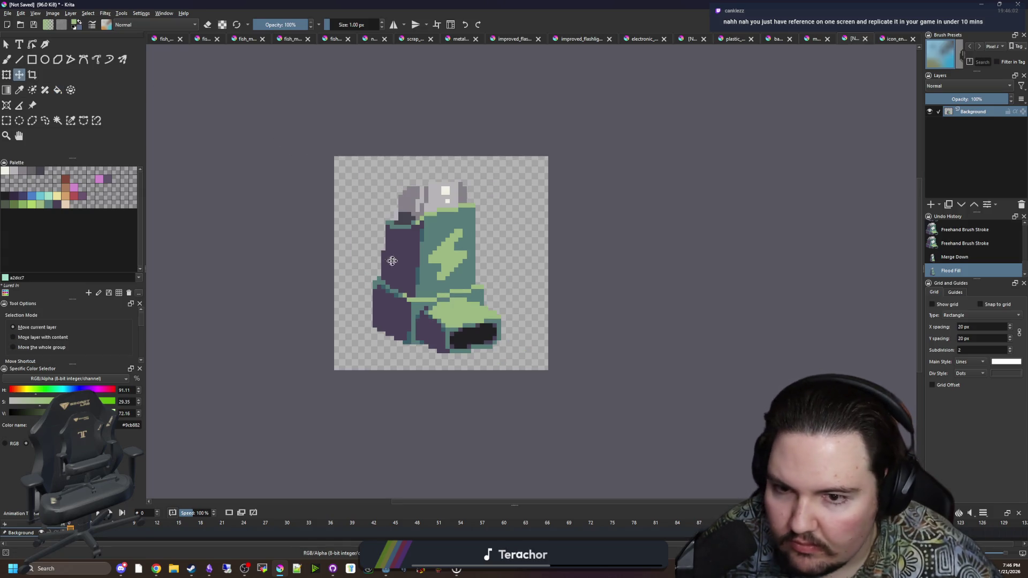
drag(415, 262, 420, 262)
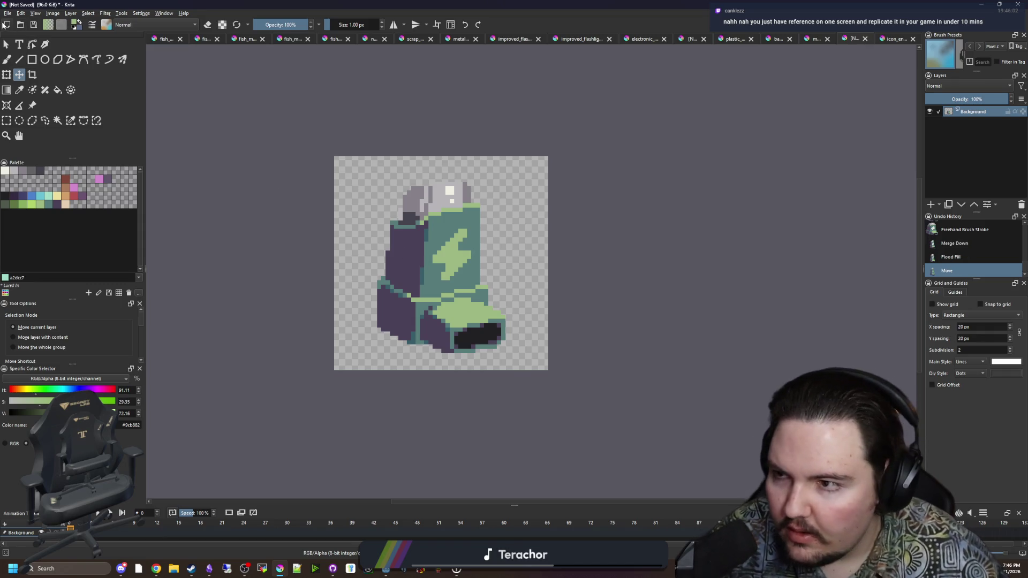
drag(483, 265, 483, 276)
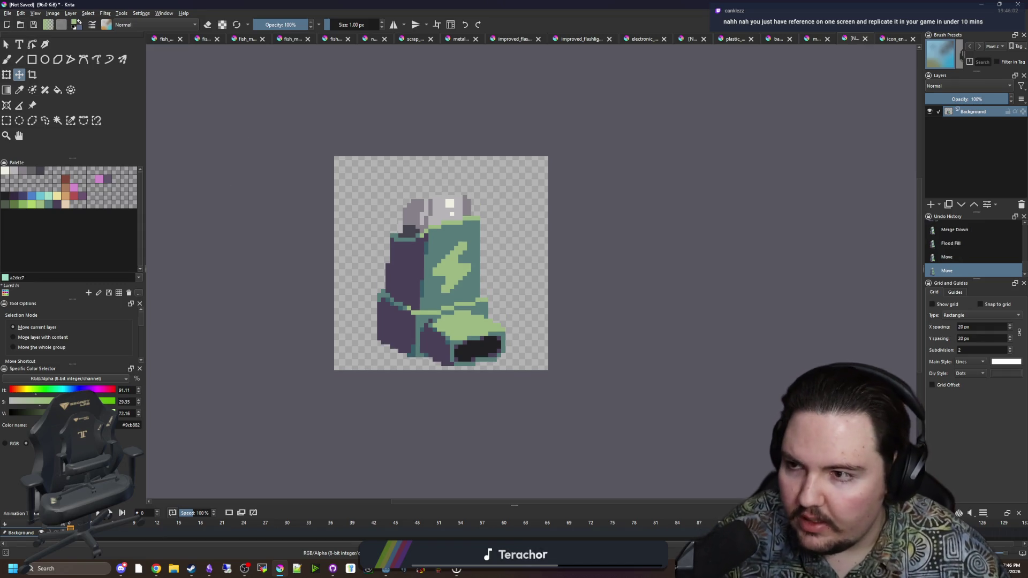
click(7, 13)
Save the sprite as 'inhaler' in PNG format with default export settings, then return to Godot.
click(30, 60)
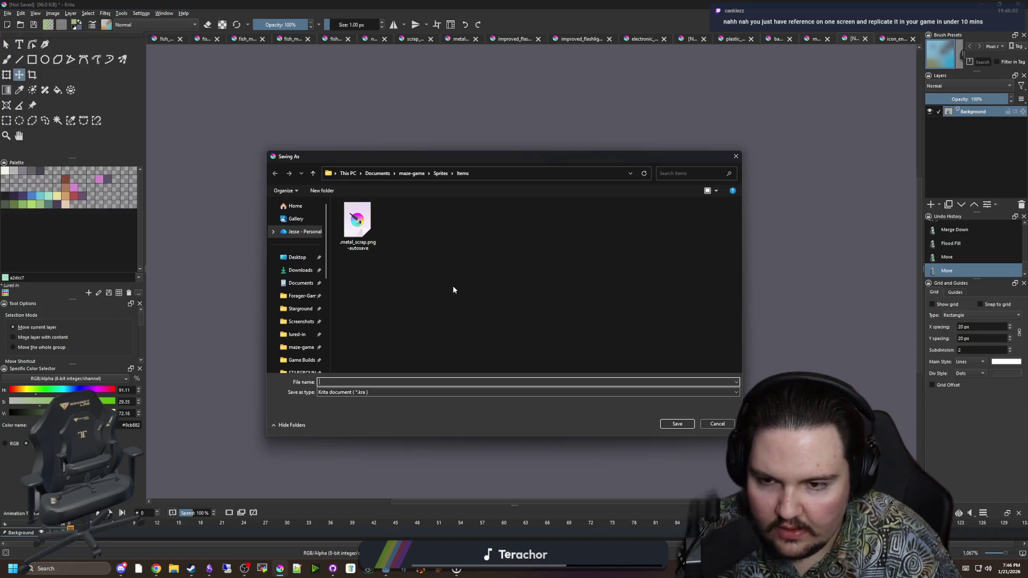
text(inhaler)
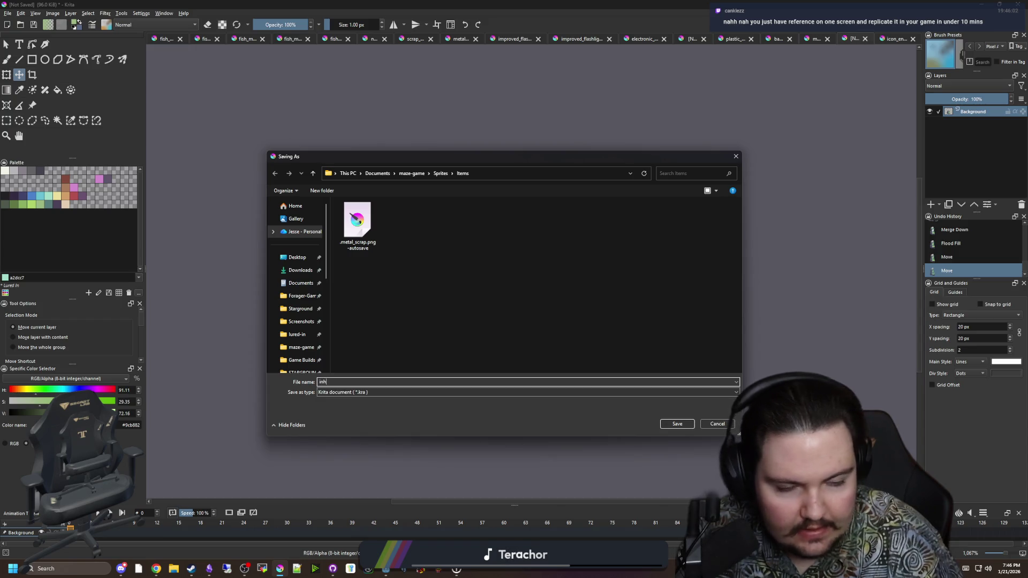
click(368, 393)
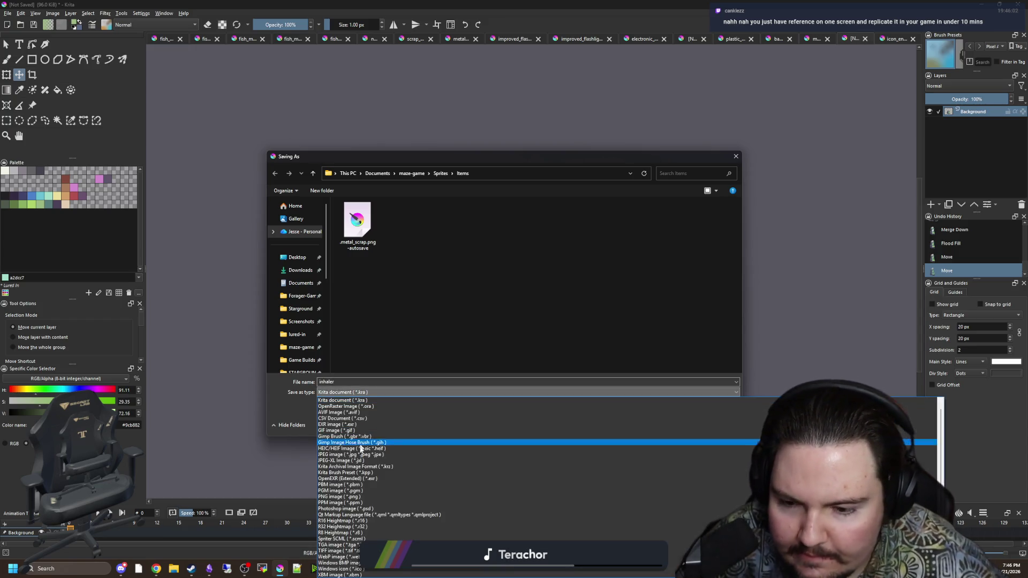
click(339, 497)
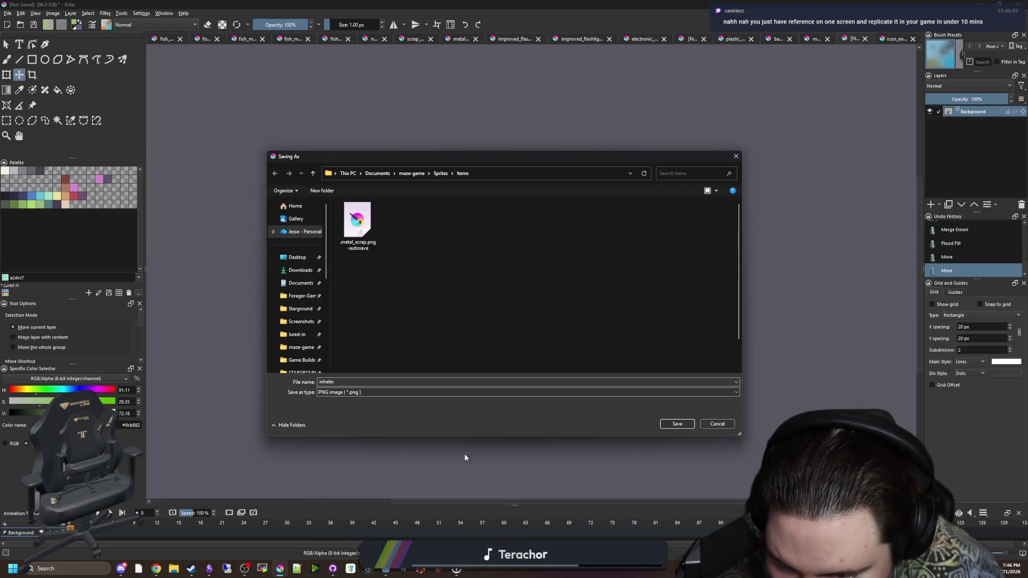
click(677, 426)
click(553, 360)
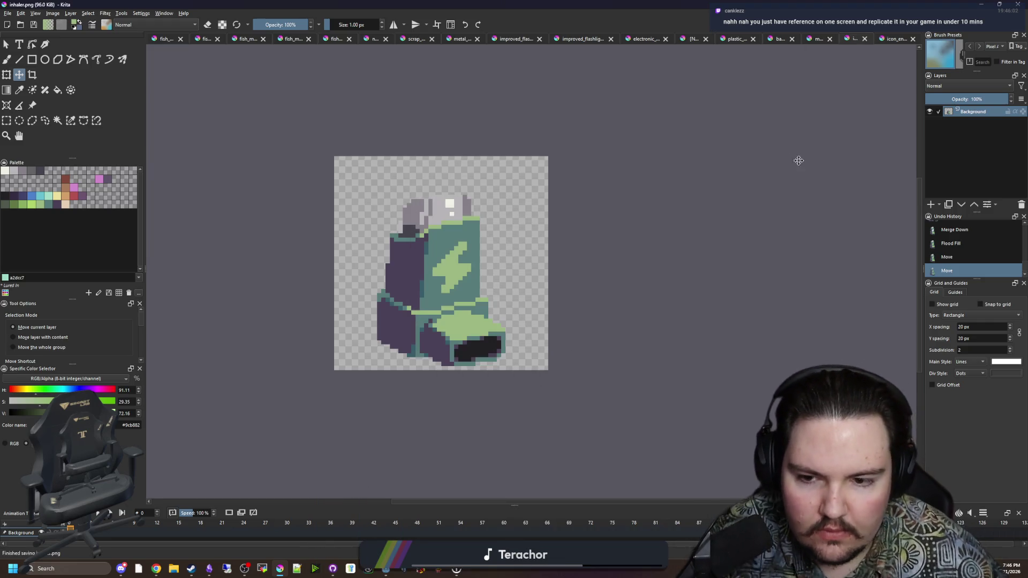
key(alt+Tab)
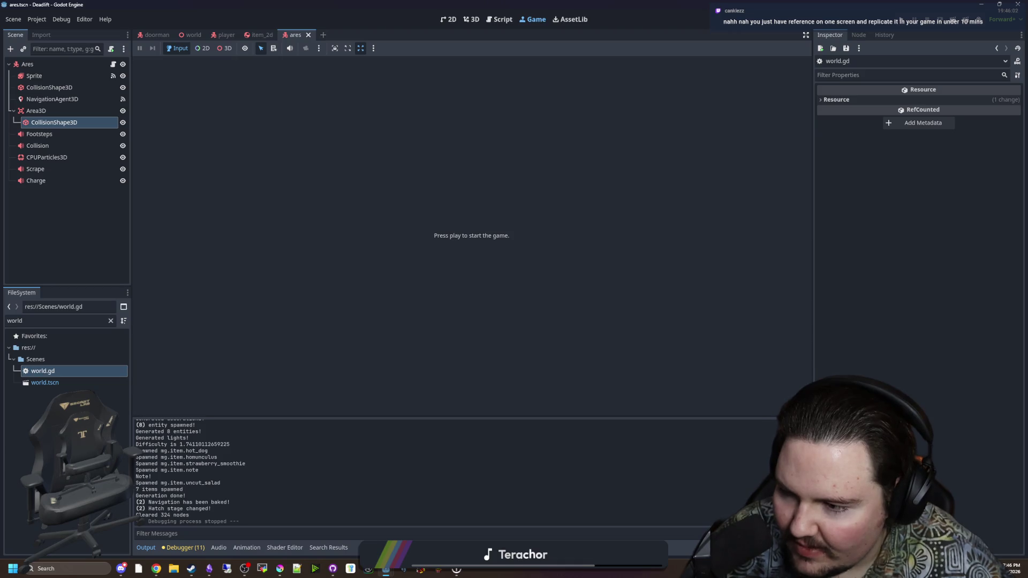
Compare the Google Images inhaler photos in Chrome, then reopen the green Asthmainhaler.jpg reference.
click(111, 333)
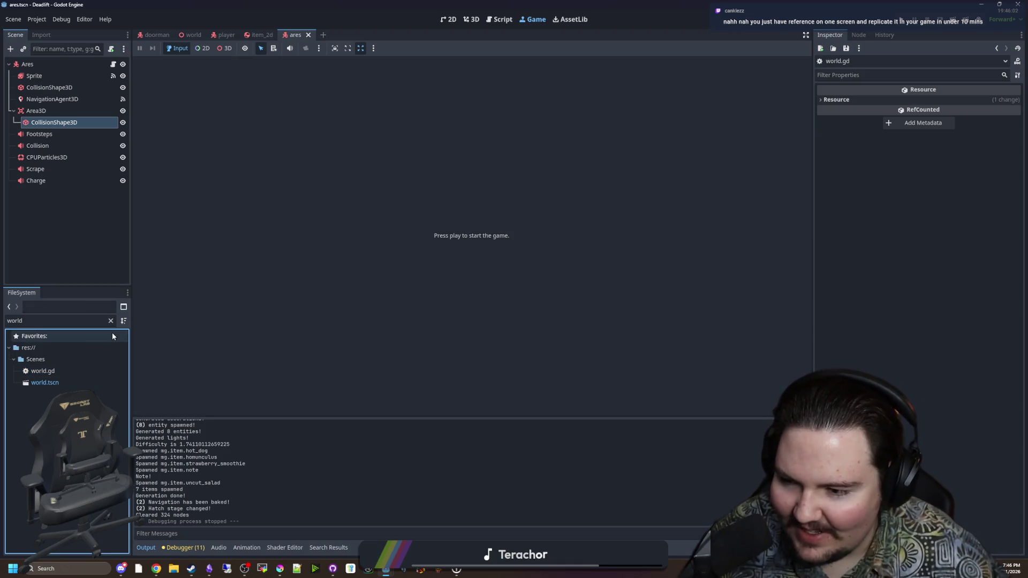
key(alt+Tab)
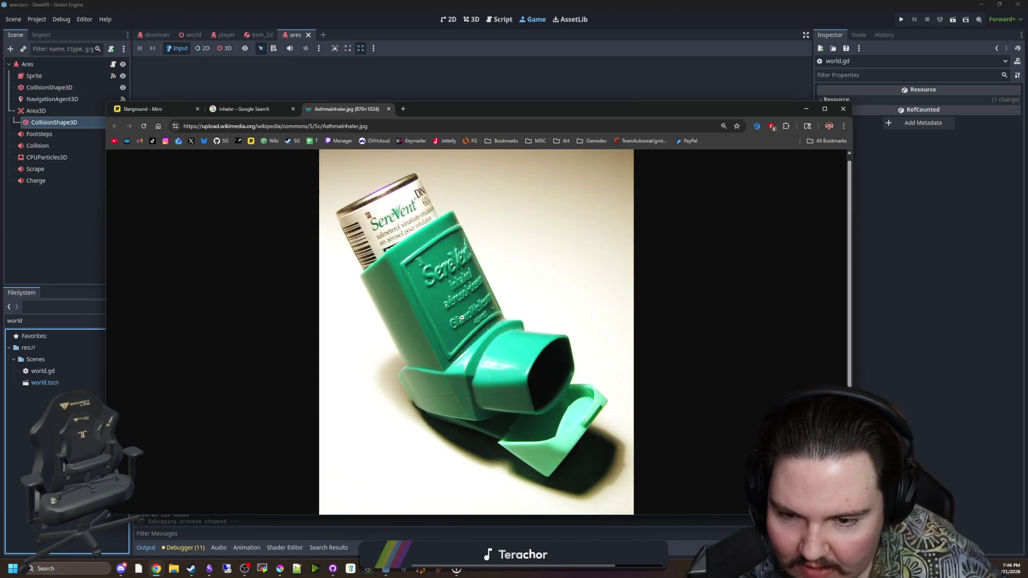
click(261, 114)
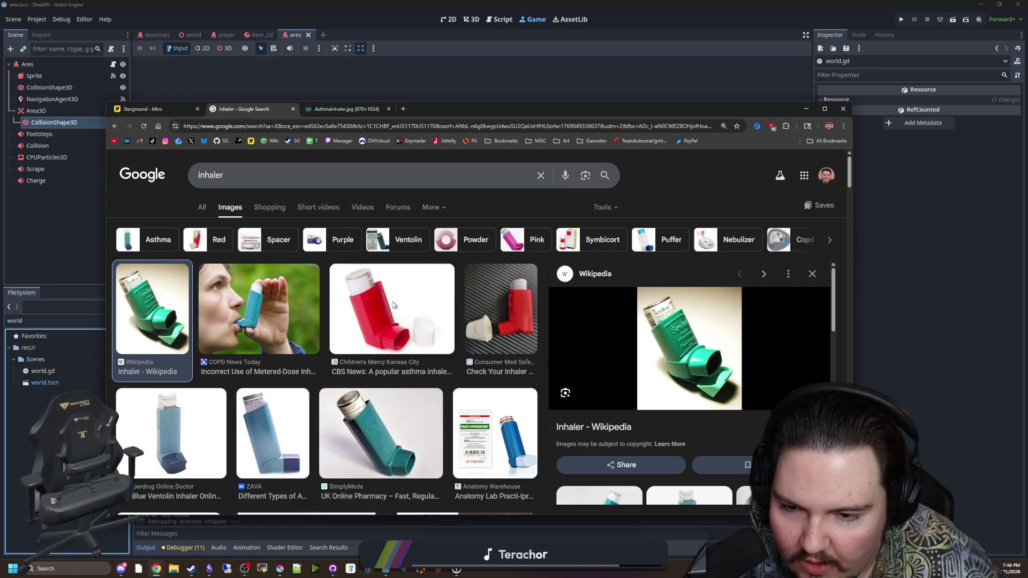
click(392, 309)
click(507, 319)
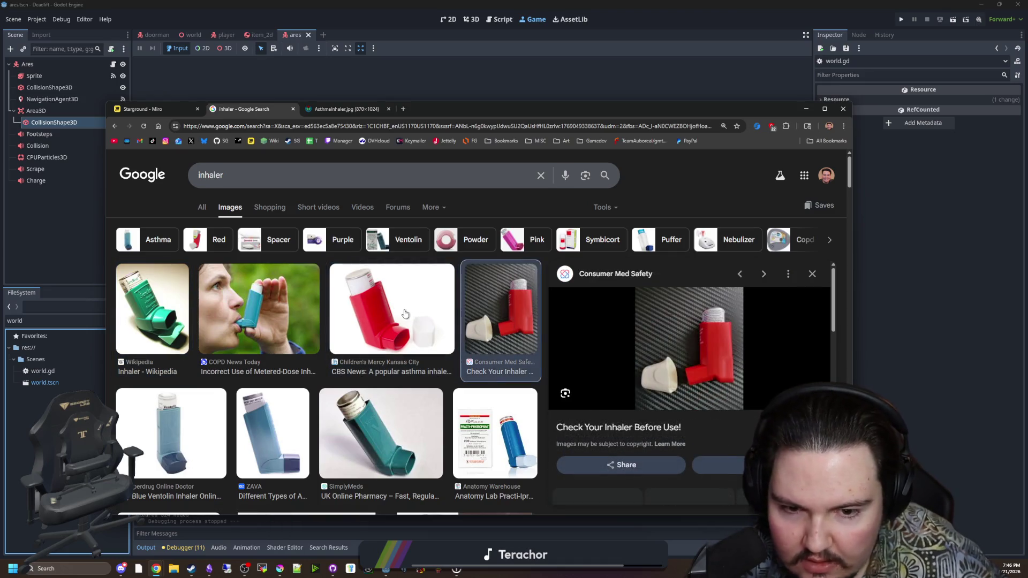
click(441, 336)
scroll(441, 335, down, 1)
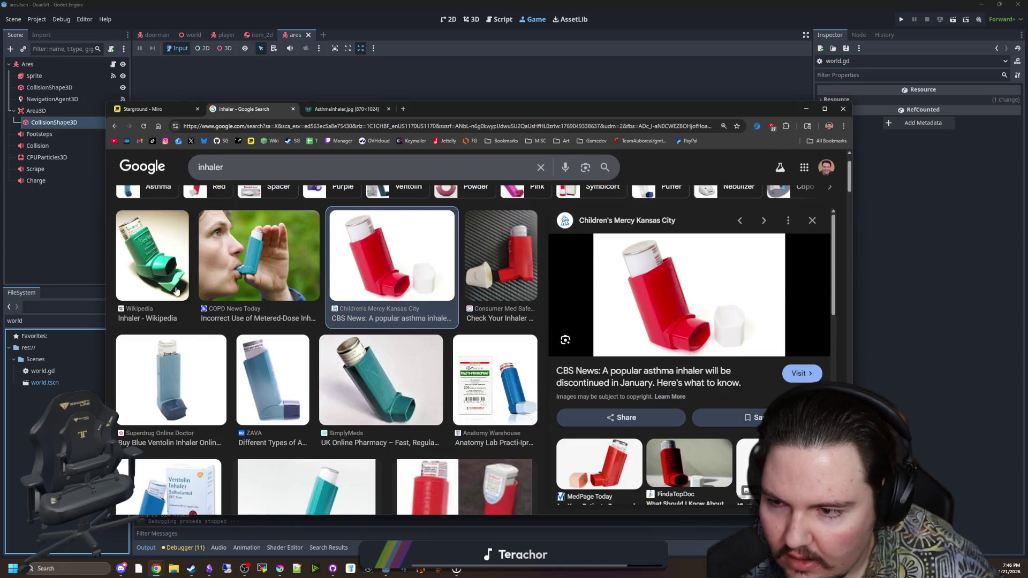
scroll(534, 336, down, 1)
scroll(513, 338, up, 1)
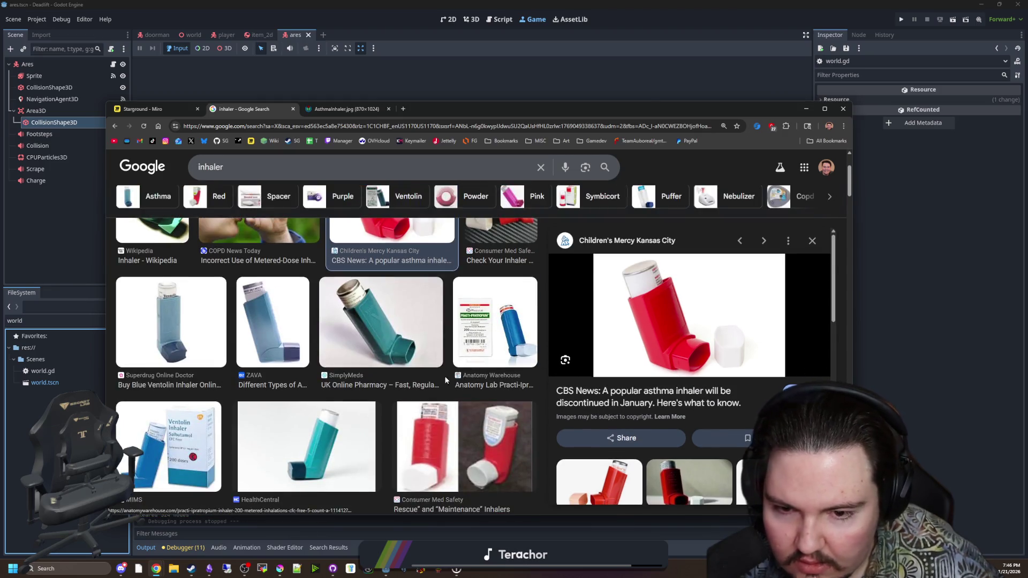
scroll(513, 337, up, 2)
click(325, 110)
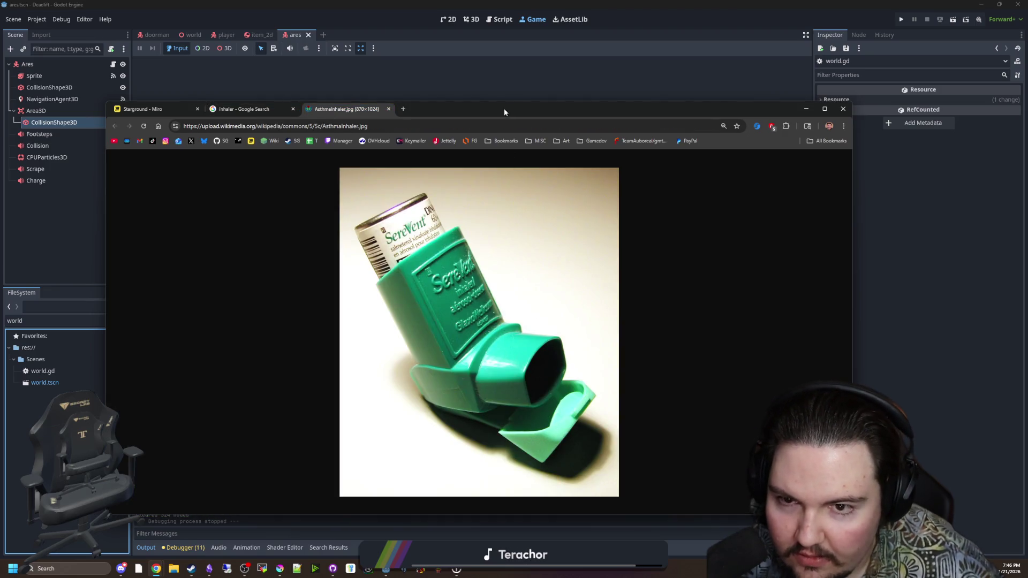
click(806, 109)
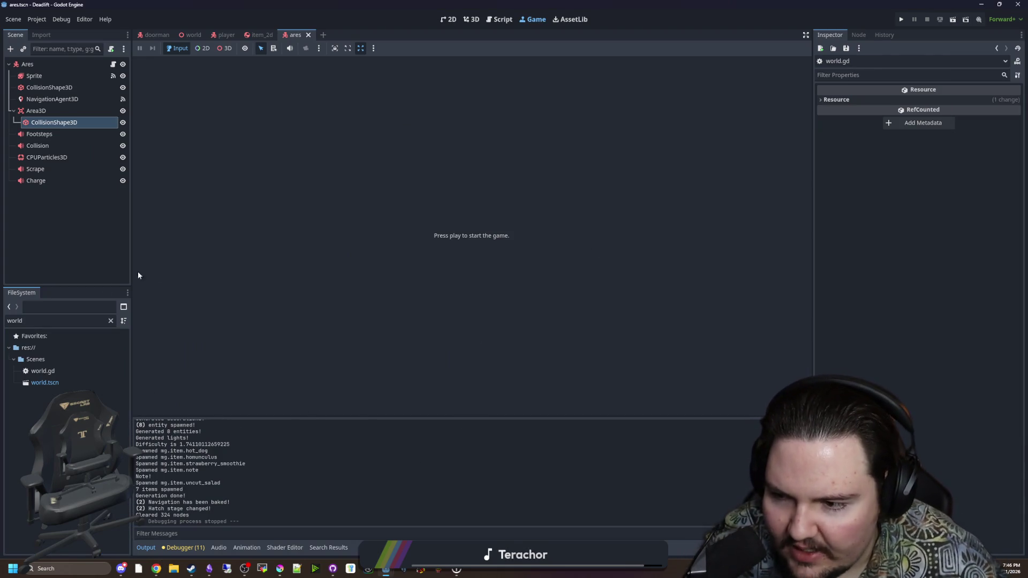
Clear the world filter from the FileSystem and browse the folders, expanding Sprites.
click(110, 321)
scroll(75, 383, down, 3)
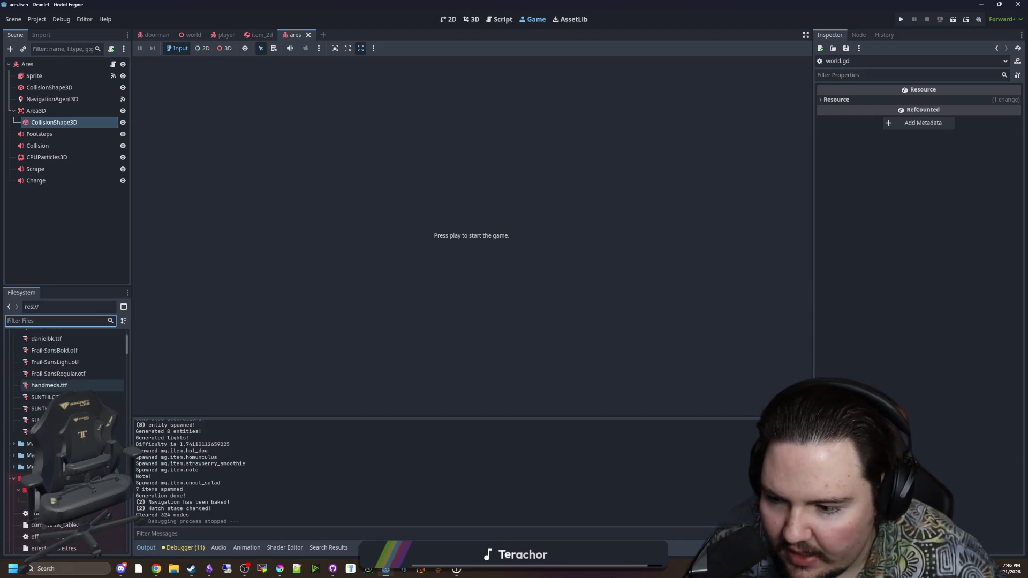
click(14, 478)
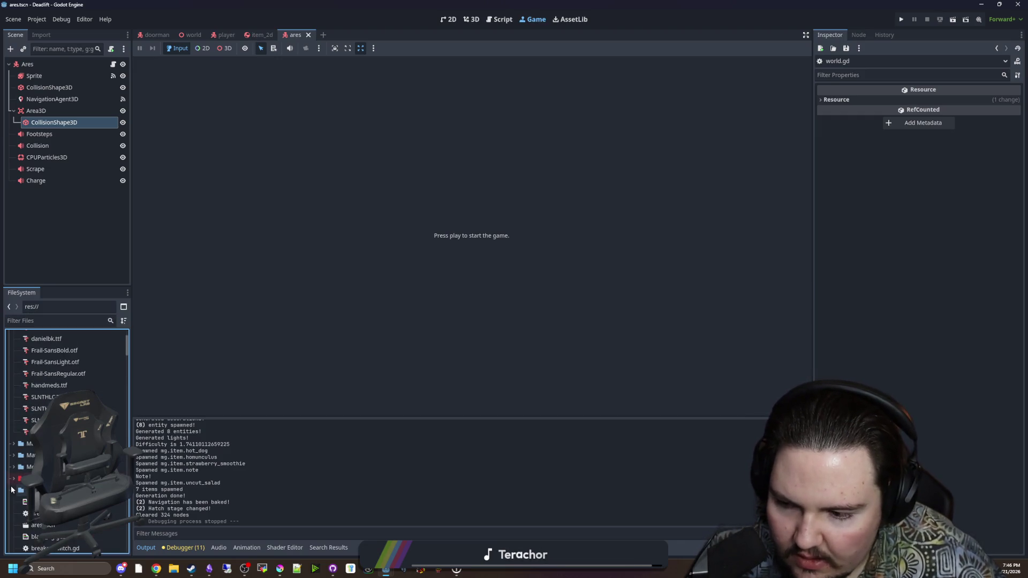
click(13, 490)
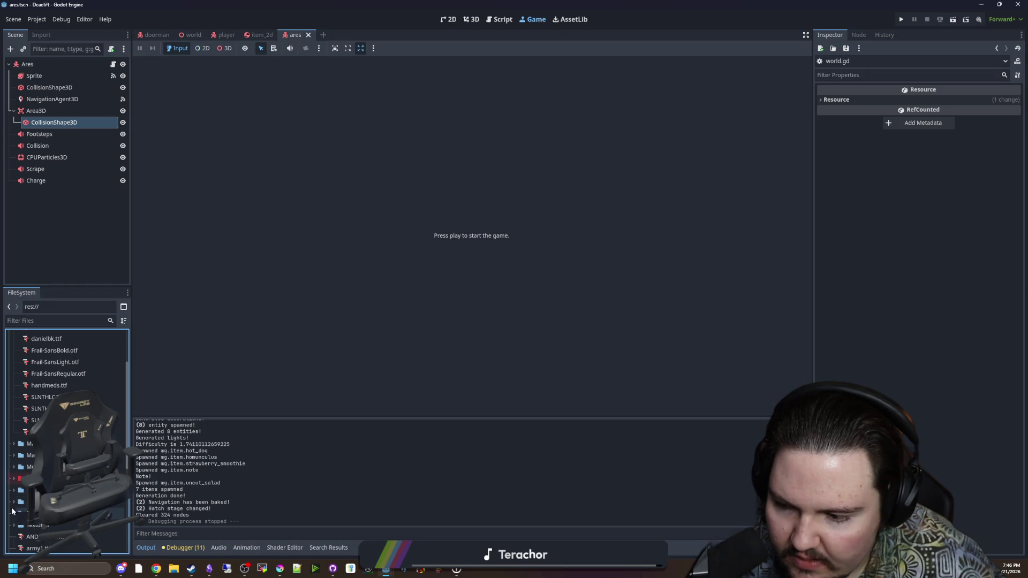
click(11, 513)
scroll(16, 509, down, 3)
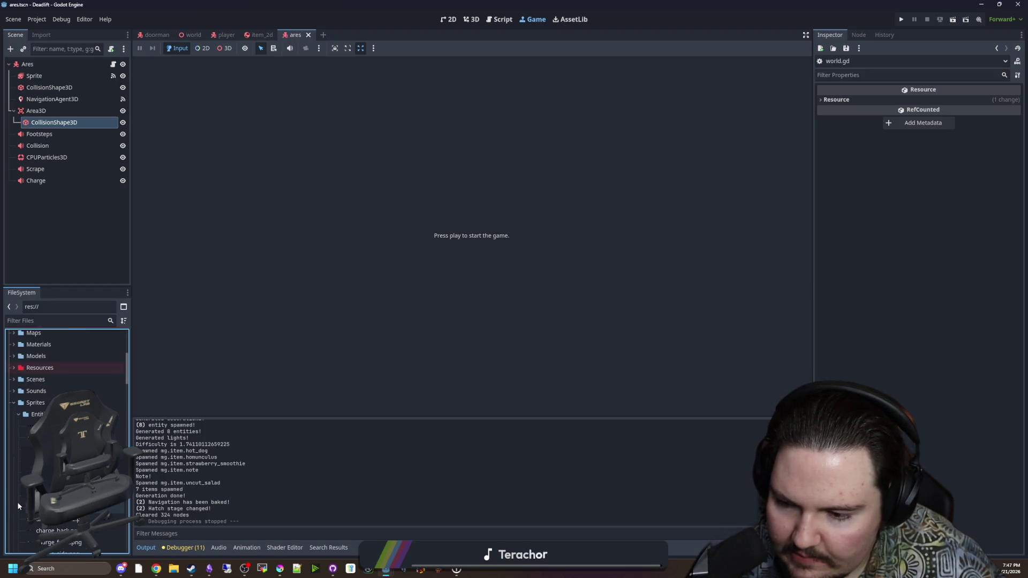
click(356, 506)
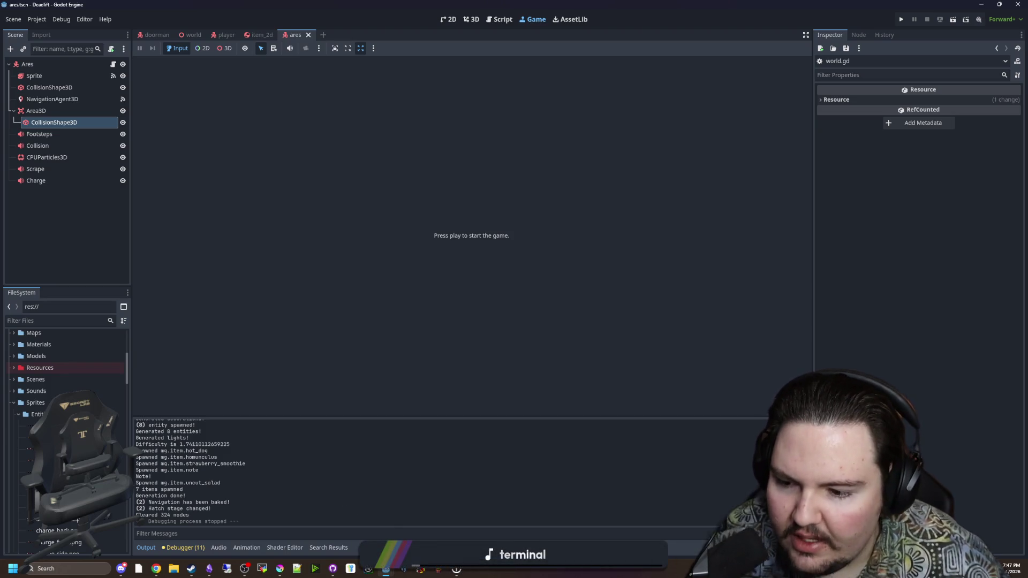
scroll(64, 374, down, 5)
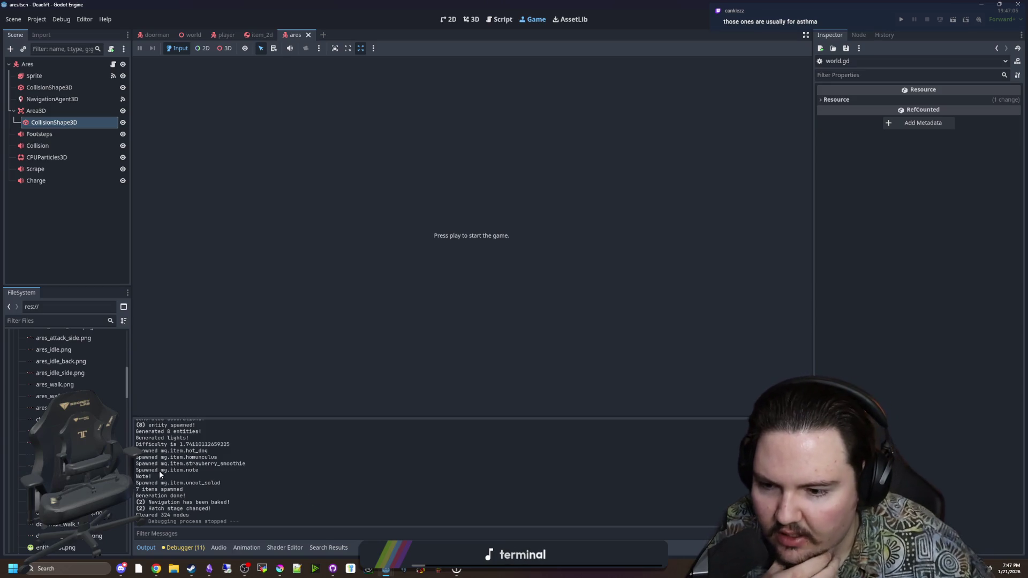
scroll(75, 385, down, 10)
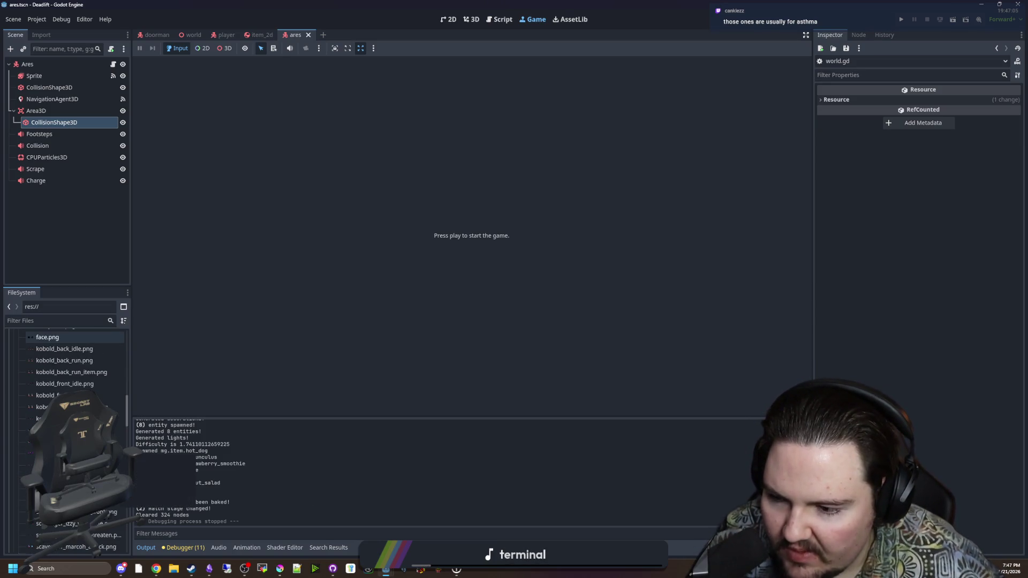
mouse_move(80, 448)
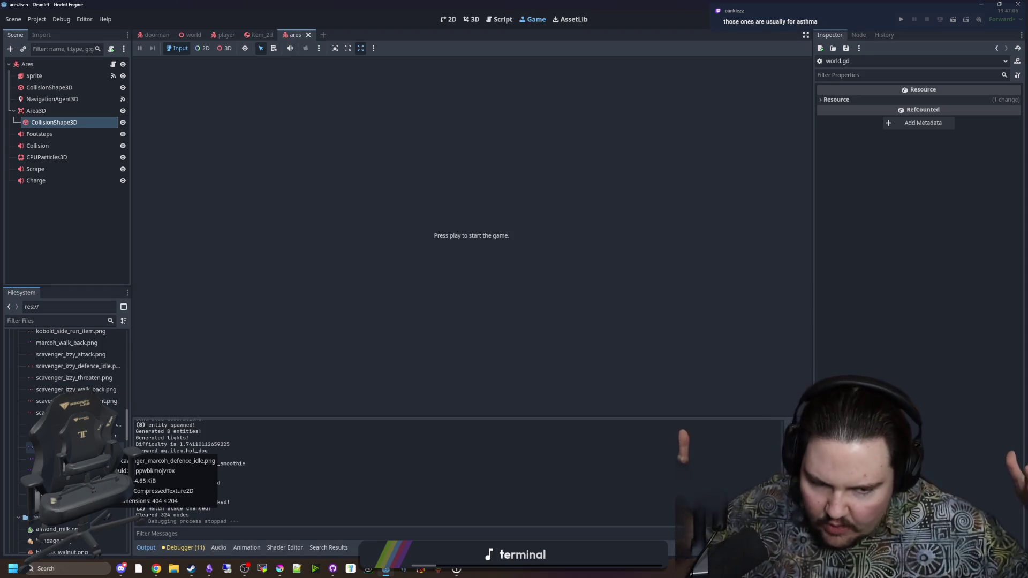
scroll(75, 429, up, 5)
scroll(75, 385, up, 5)
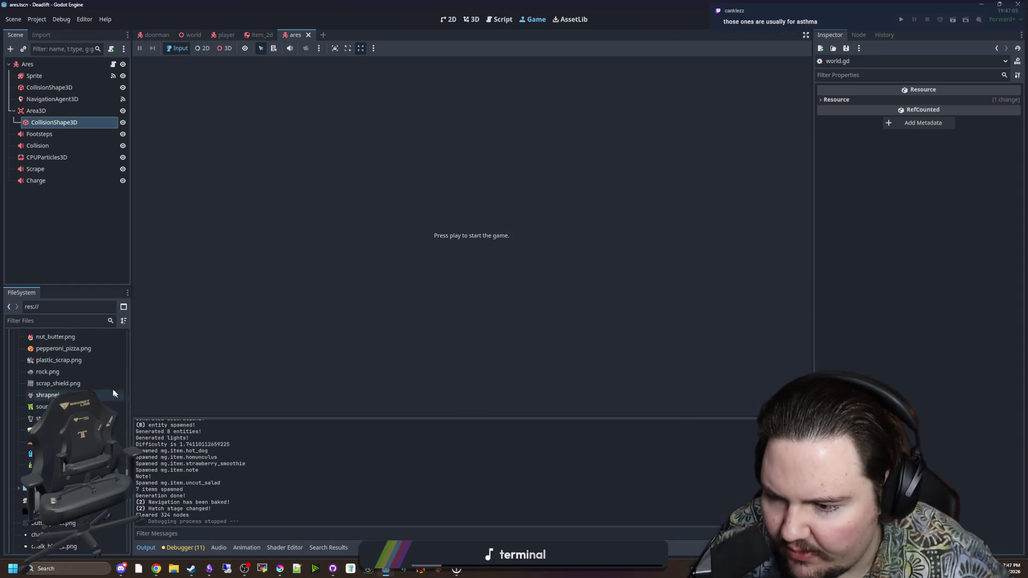
Filter the project files by 'items' and open items_table.gd.
click(74, 320)
text(items)
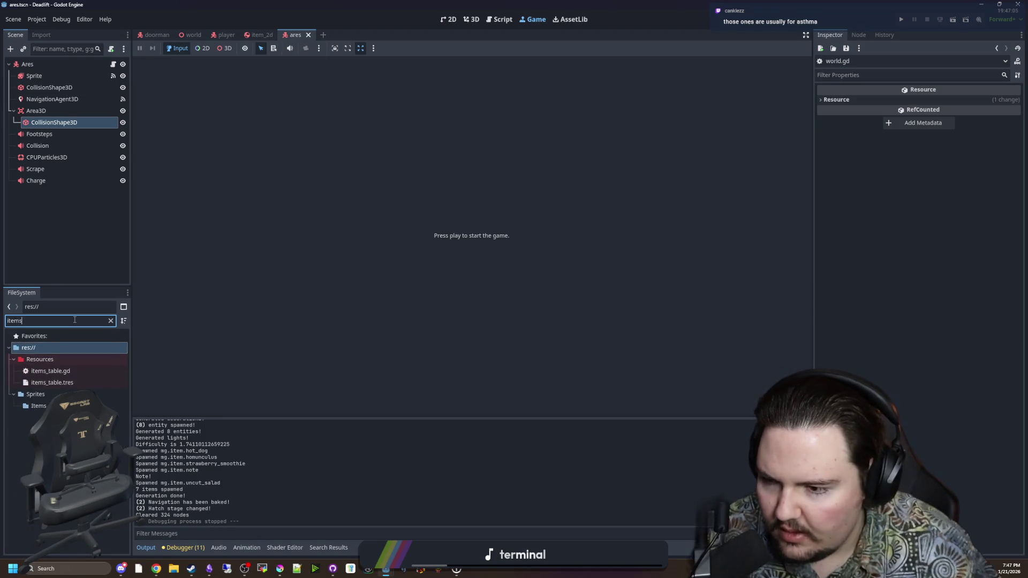
double_click(93, 371)
Scroll through items_table.gd from the blueberries entry up to the Medkit entry.
click(485, 290)
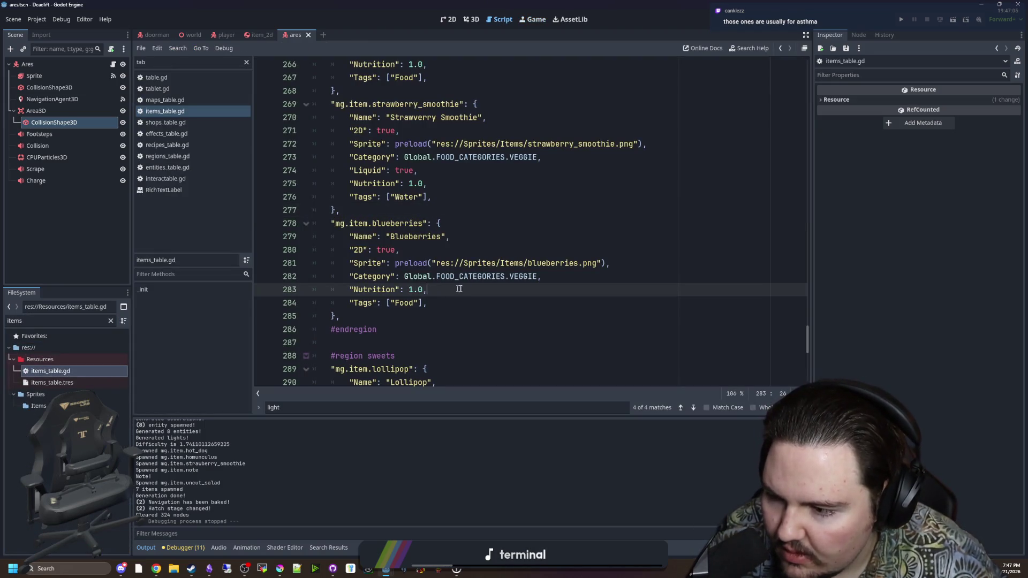
click(460, 262)
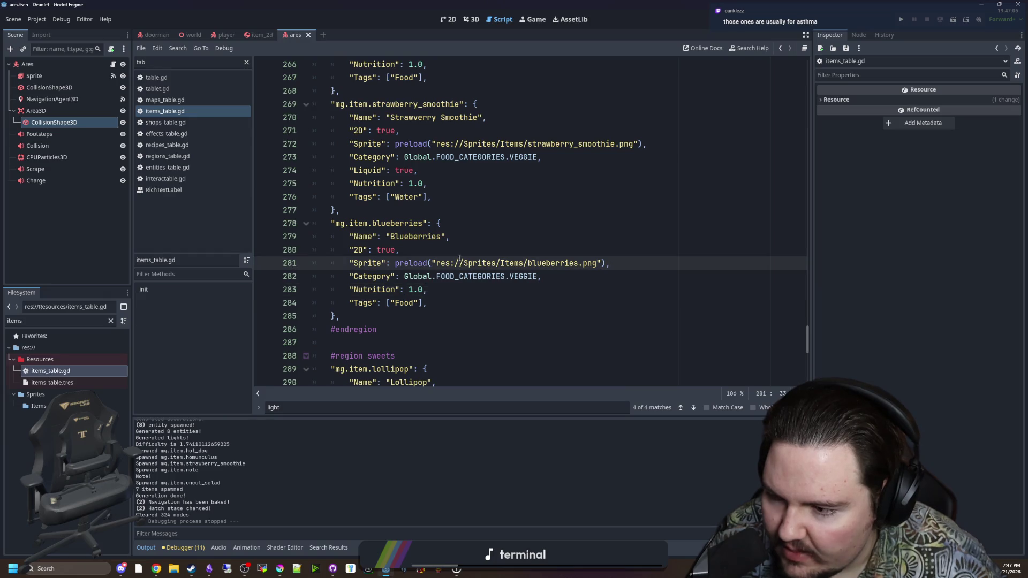
click(391, 302)
click(392, 314)
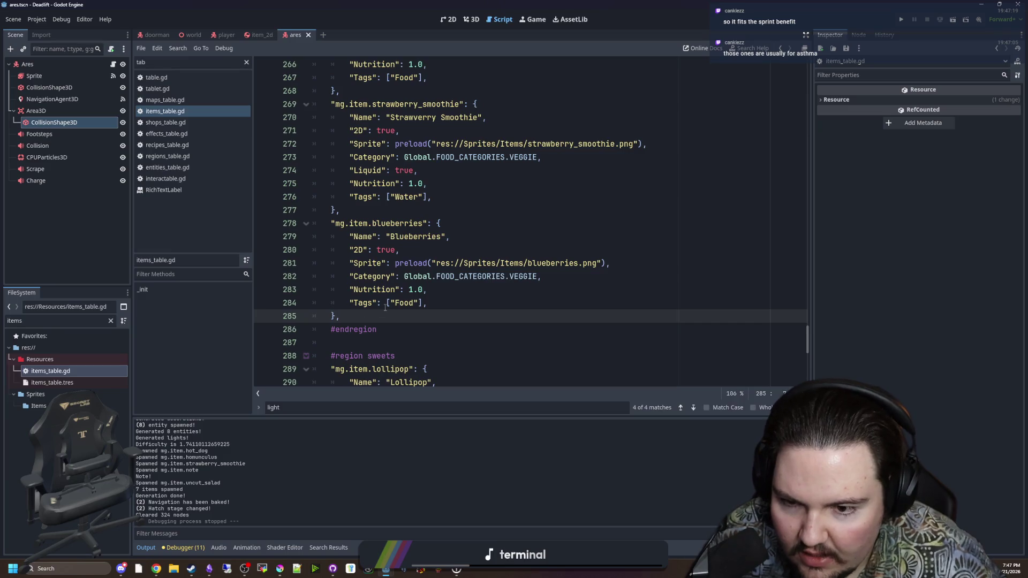
scroll(385, 308, up, 13)
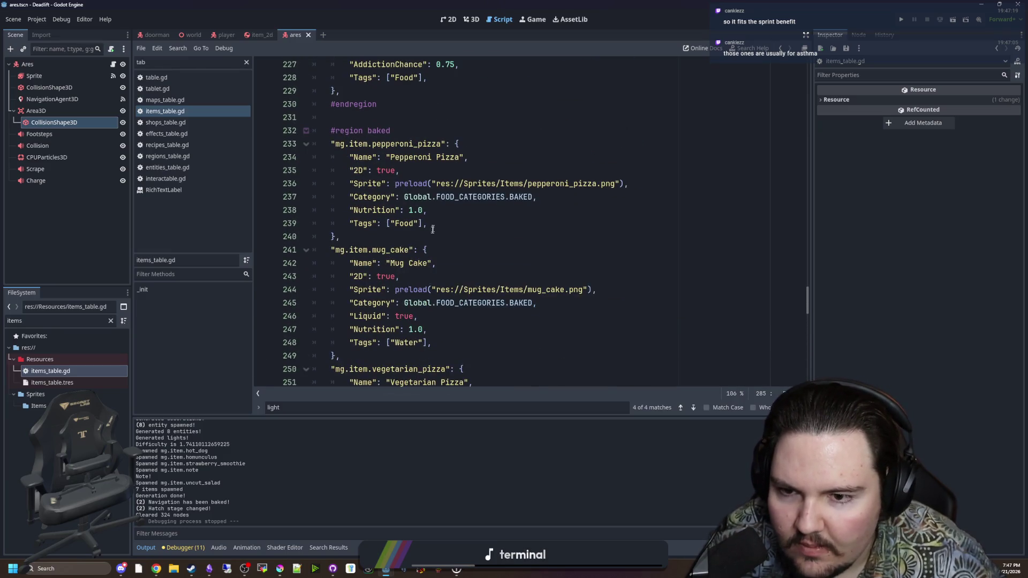
click(432, 230)
scroll(433, 229, up, 6)
click(444, 225)
scroll(449, 235, up, 11)
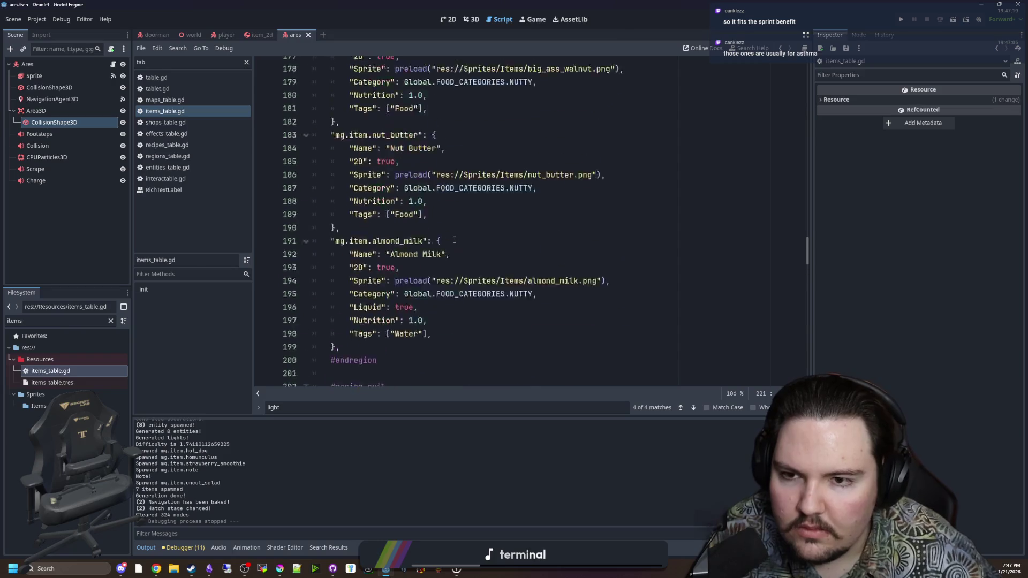
scroll(454, 239, up, 9)
click(406, 249)
scroll(406, 249, up, 20)
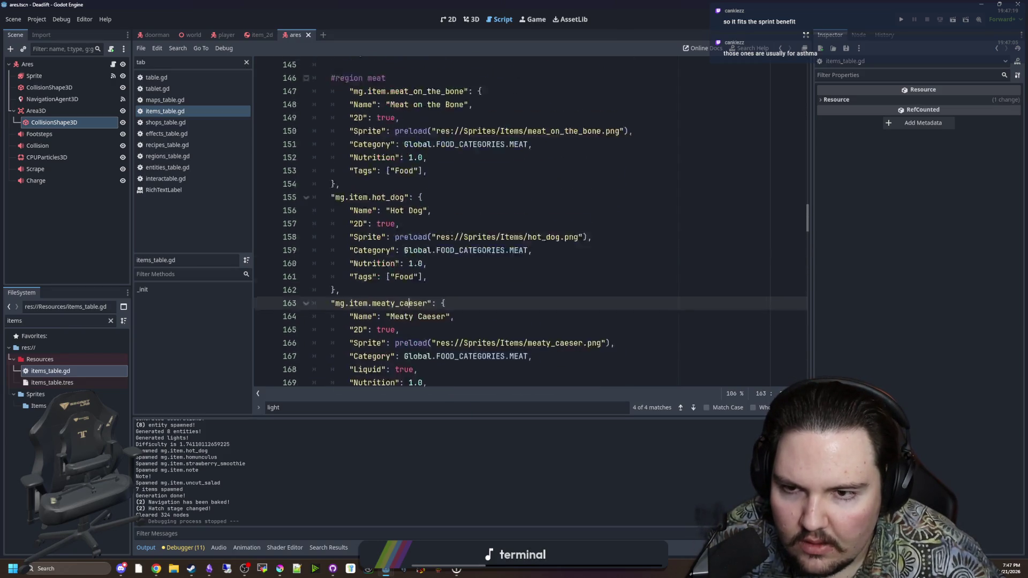
scroll(406, 250, down, 6)
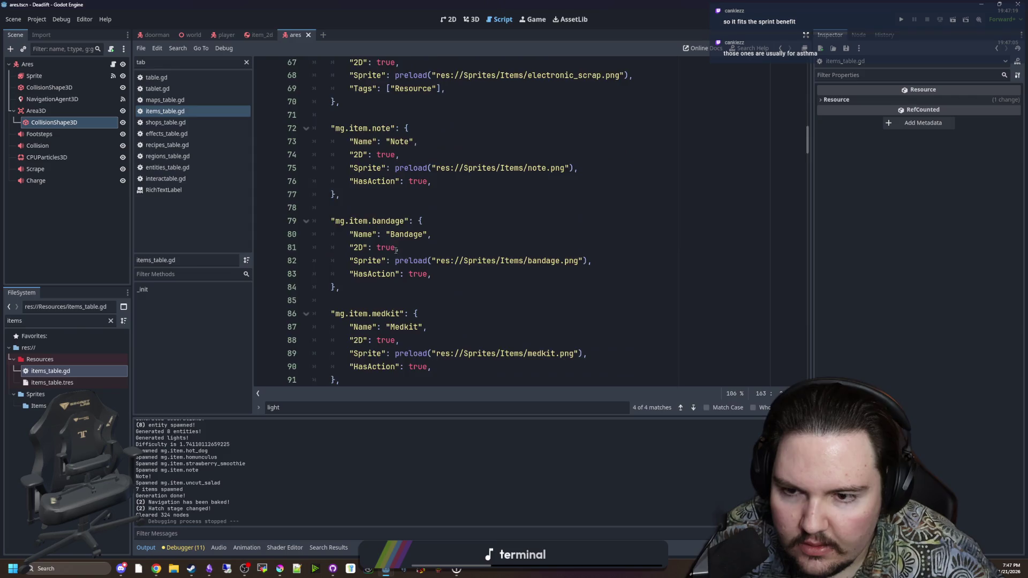
Duplicate the Medkit entry directly below the original and unindent its key line.
drag(341, 260, 313, 195)
key(ctrl+c)
click(357, 260)
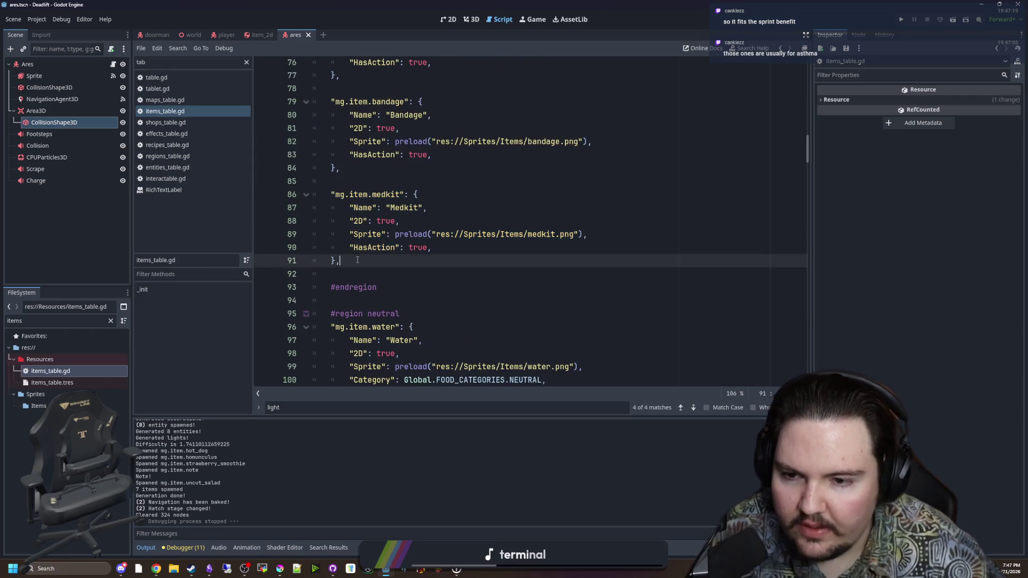
key(Return)
key(Return)
key(ctrl+v)
click(337, 282)
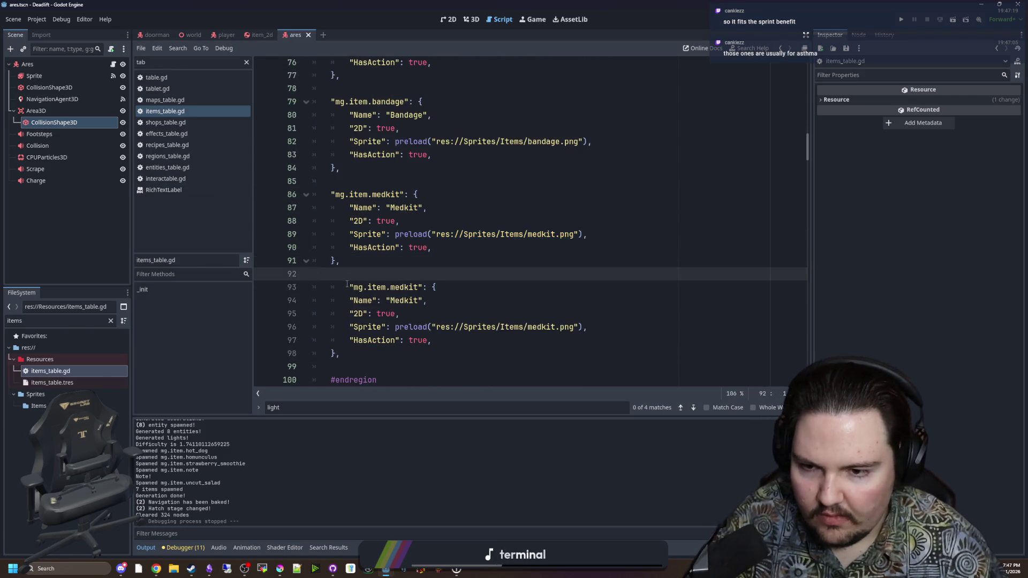
key(shift+Tab)
Rename the copy's key to inhaler, its Name to Inhaler, and its sprite to inhaler.png.
double_click(377, 287)
text(inhaler)
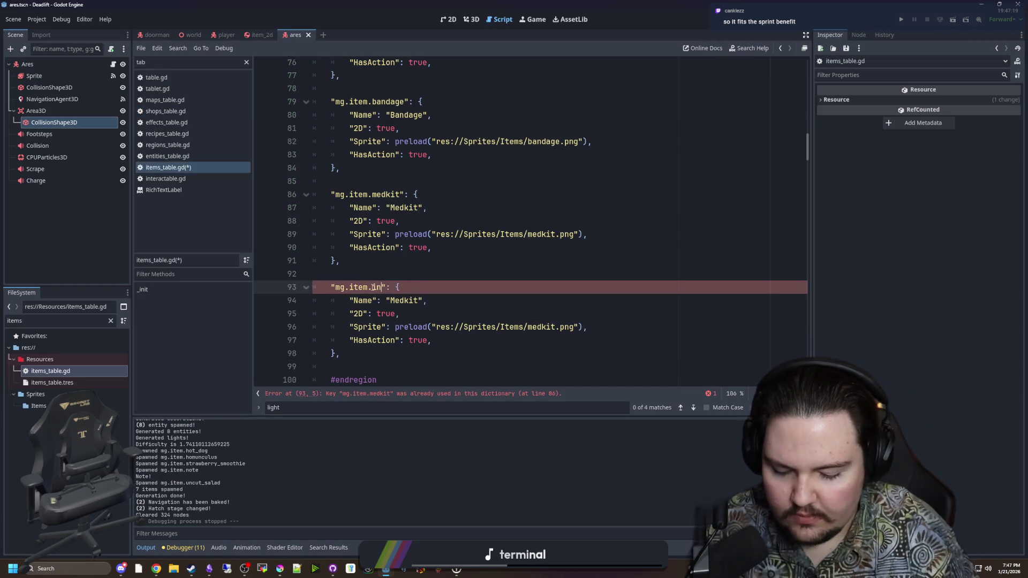
double_click(392, 302)
text(Inhaler)
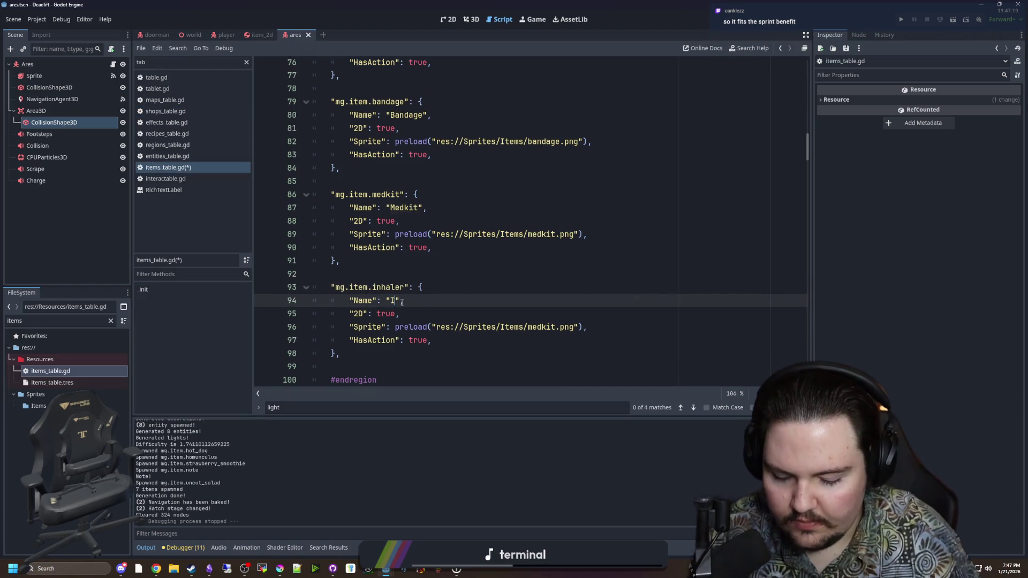
double_click(551, 326)
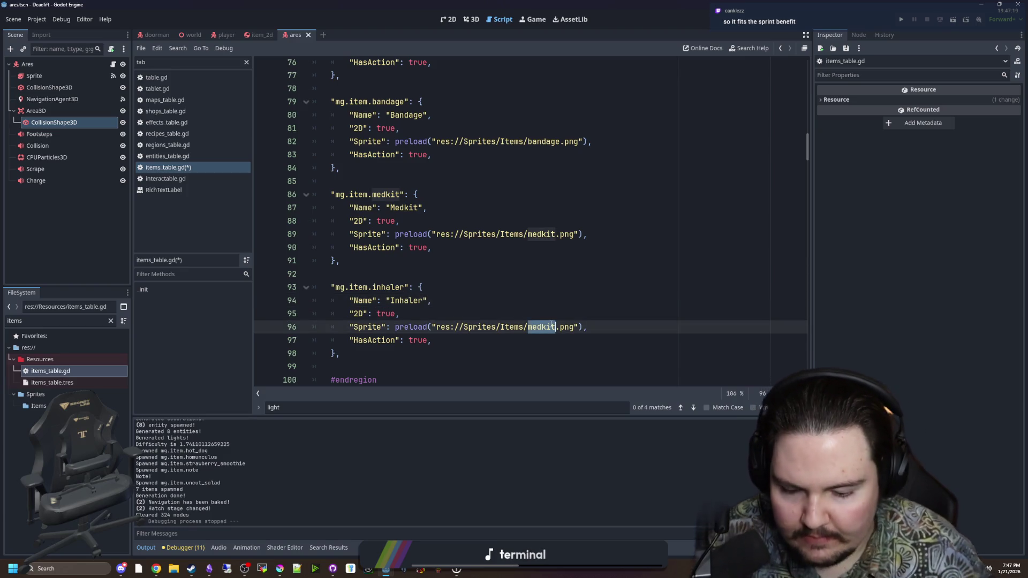
text(inha)
key(Return)
Save items_table.gd.
key(ctrl+s)
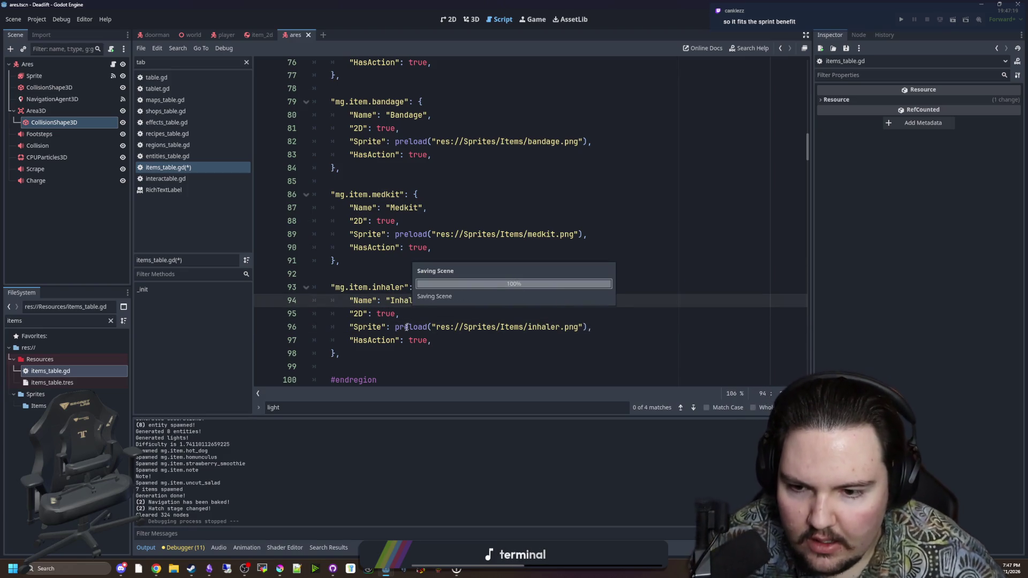
click(381, 273)
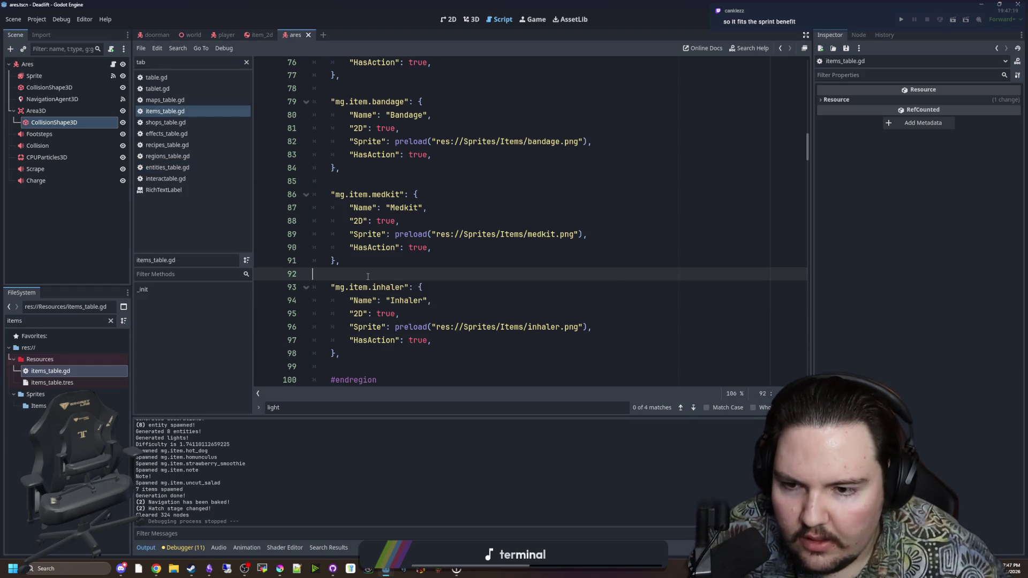
click(226, 35)
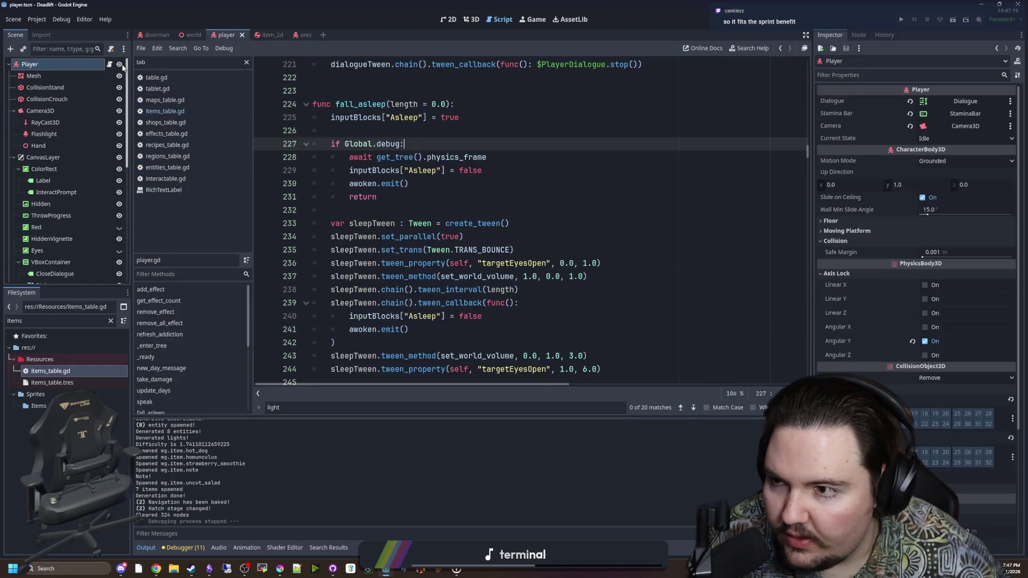
Find the medkit use branch in player.gd and paste a duplicate elif condition below it.
scroll(569, 177, down, 2)
click(570, 176)
key(ctrl+f)
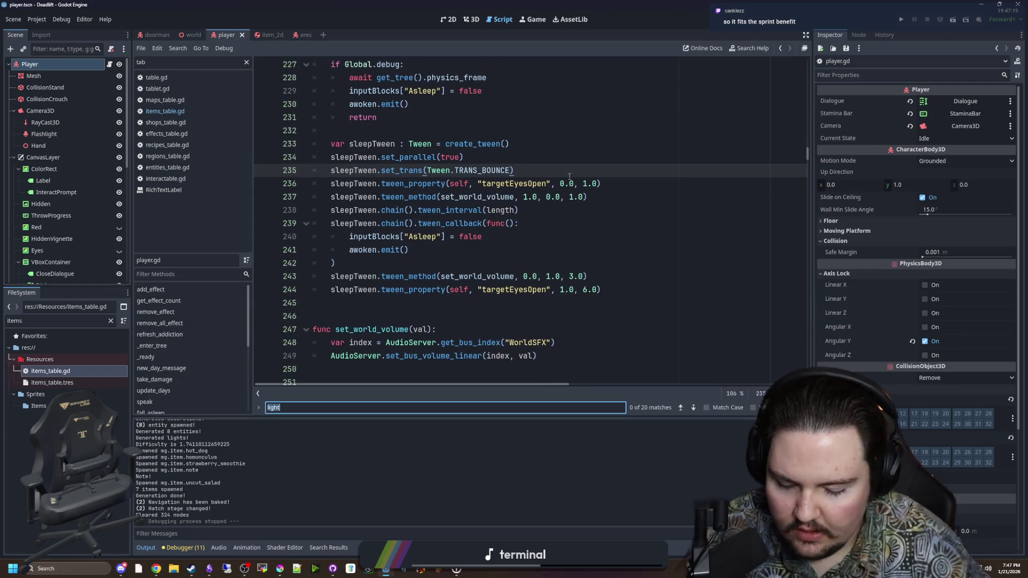
text(note)
scroll(588, 240, down, 8)
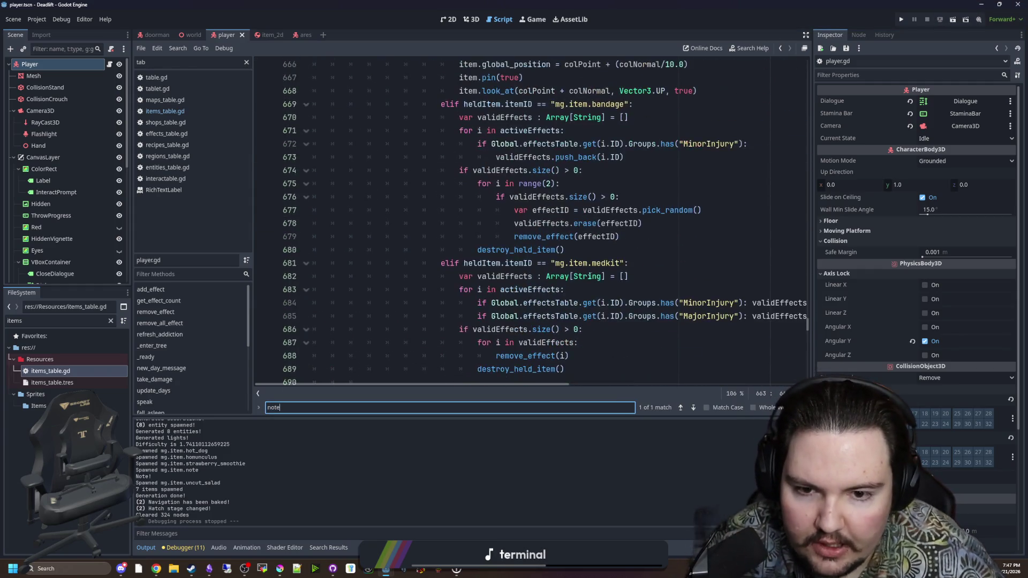
click(602, 275)
drag(628, 183, 442, 184)
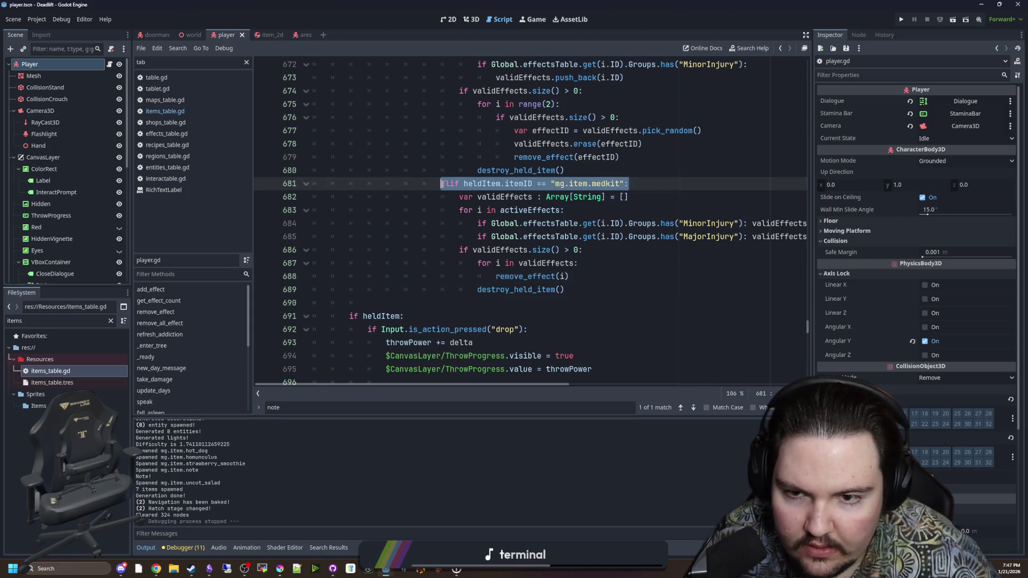
click(568, 290)
key(Return)
key(ctrl+v)
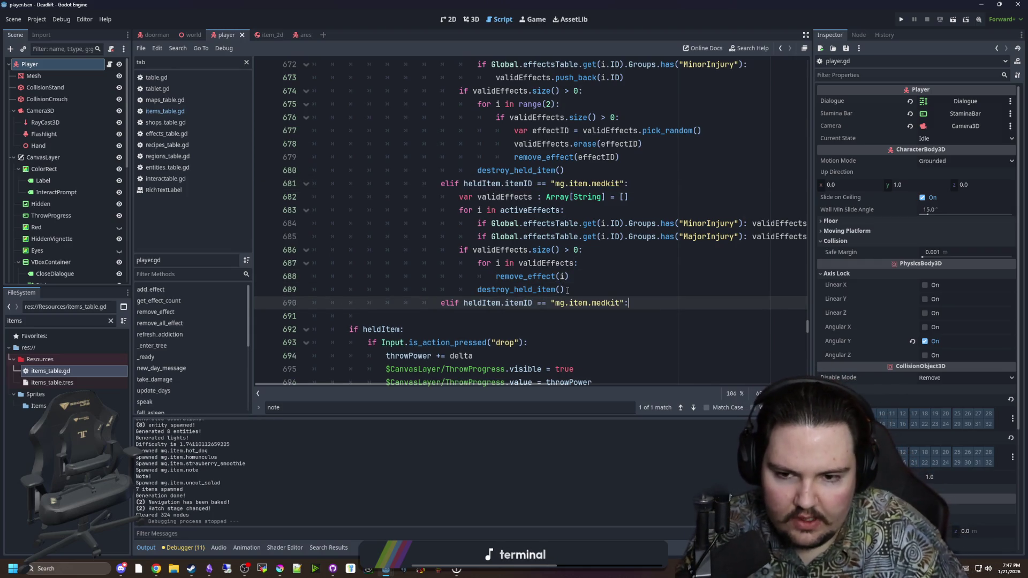
key(Return)
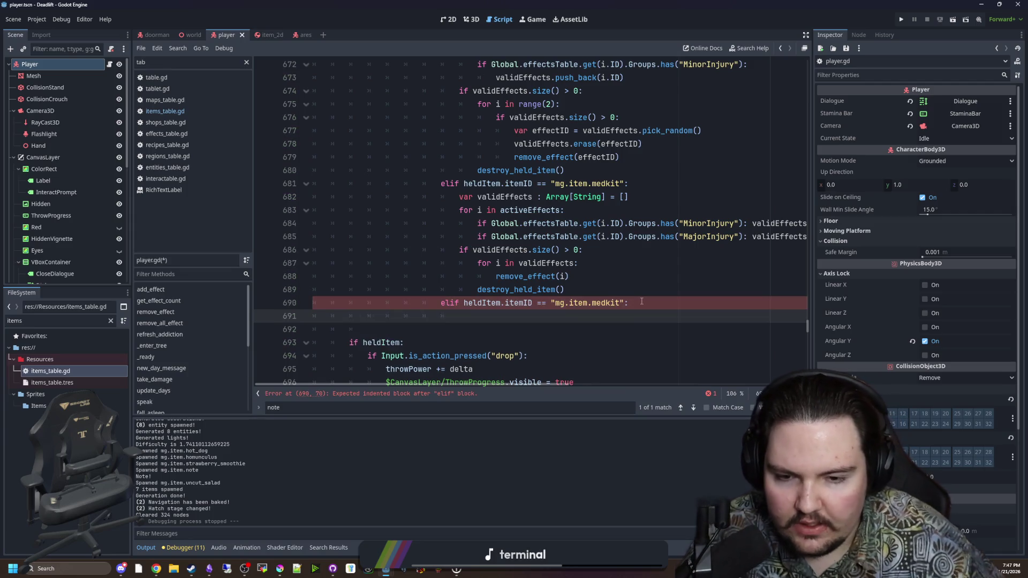
Add a destroy_held_item() call to the new elif branch.
drag(606, 293, 477, 289)
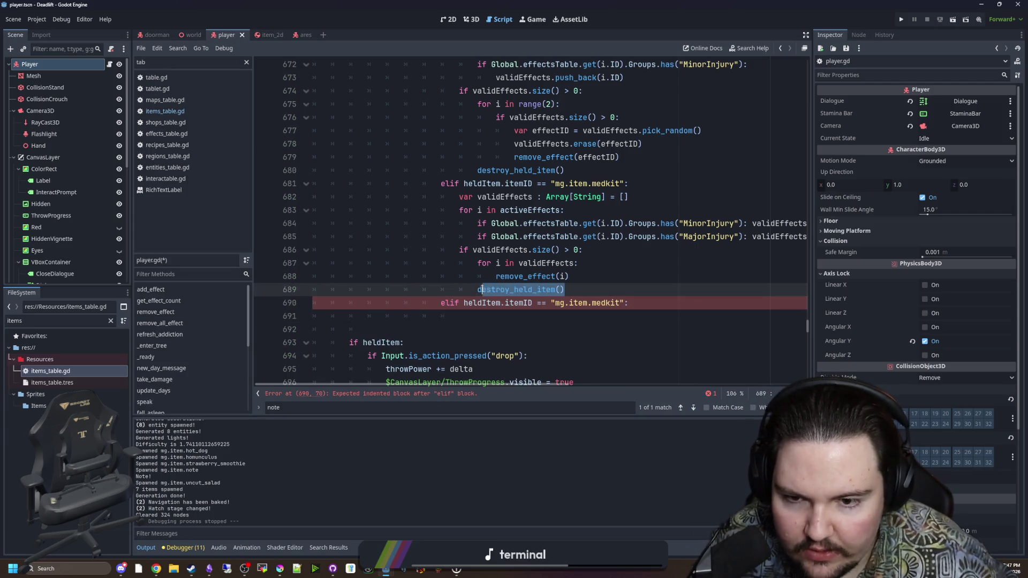
key(ctrl+c)
key(Down)
key(Down)
key(ctrl+v)
Add 'stamina = maxStamina' to the new branch and save player.gd.
click(653, 301)
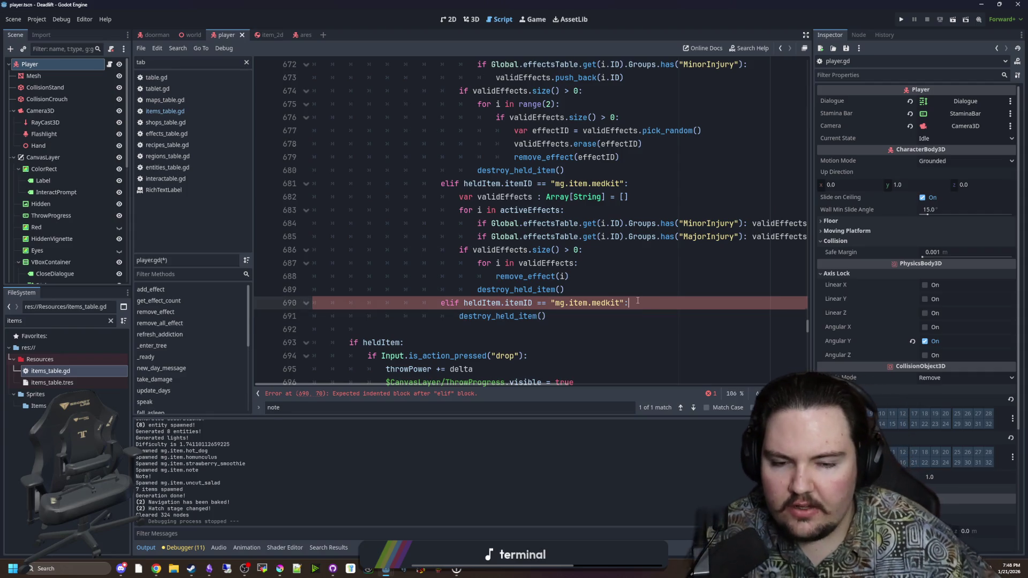
key(Return)
text(sta)
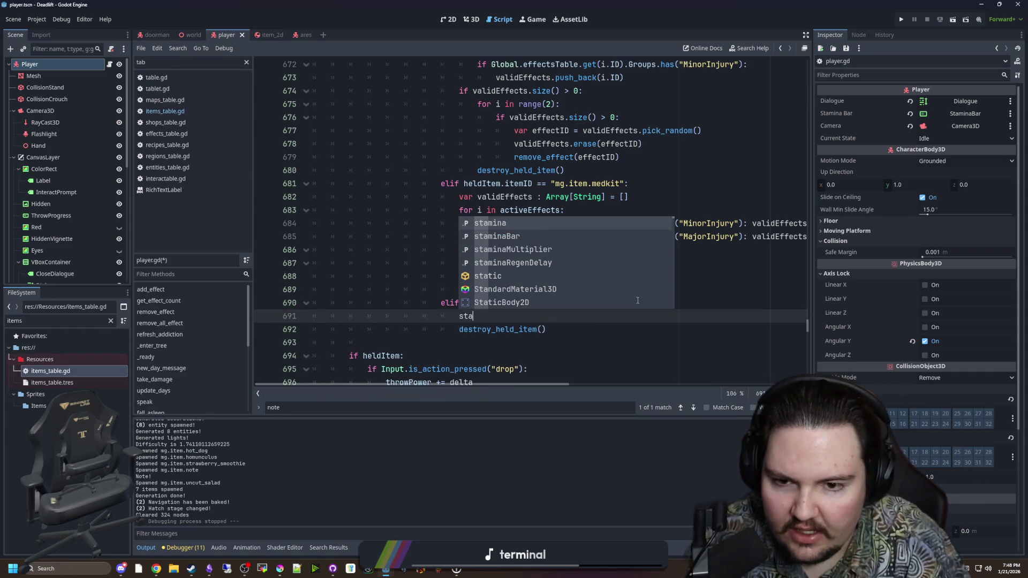
text(mina = 1.0)
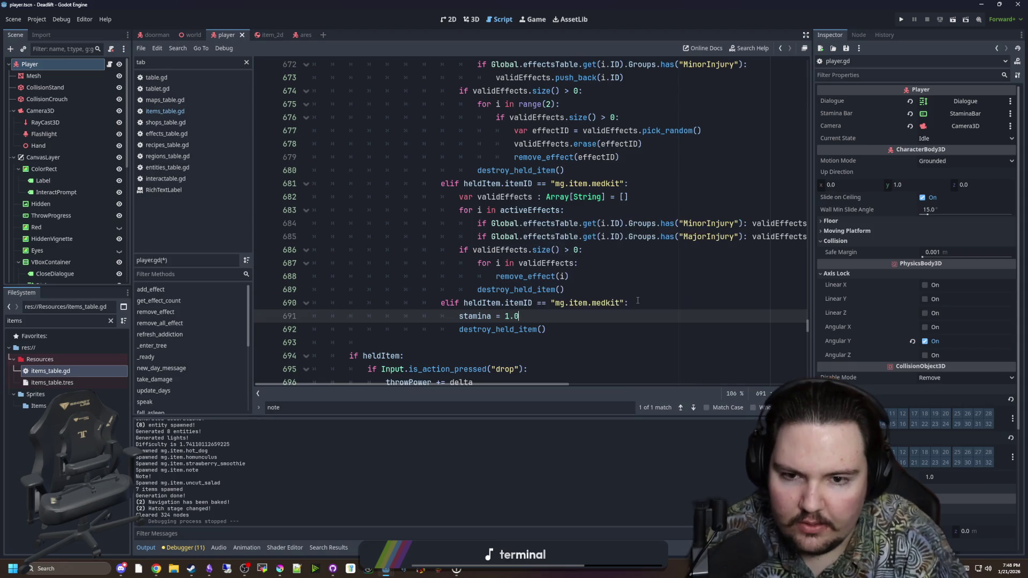
key(BackSpace)
key(BackSpace)
key(BackSpace)
text(max)
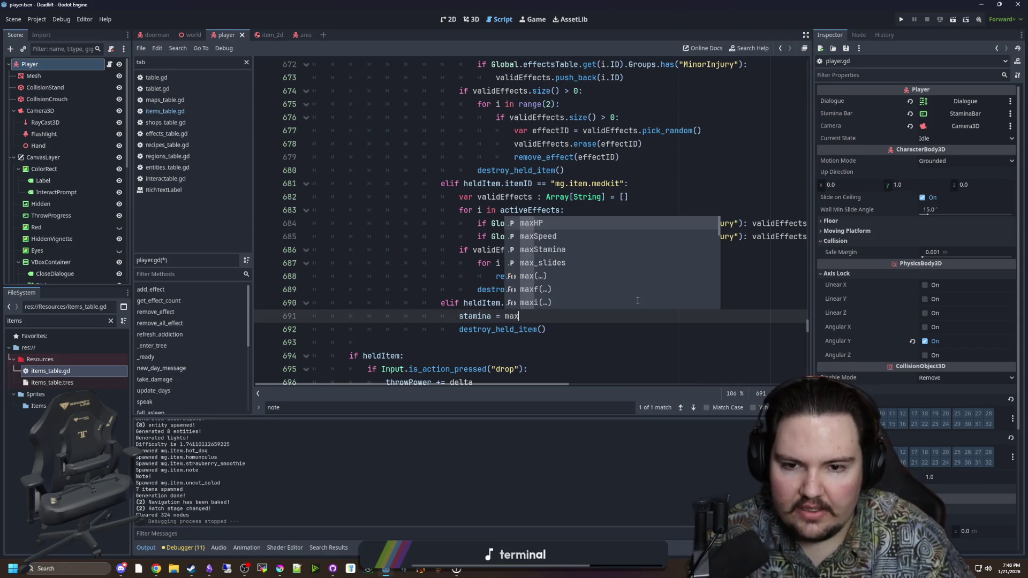
key(Down)
key(Return)
key(Down)
key(ctrl+s)
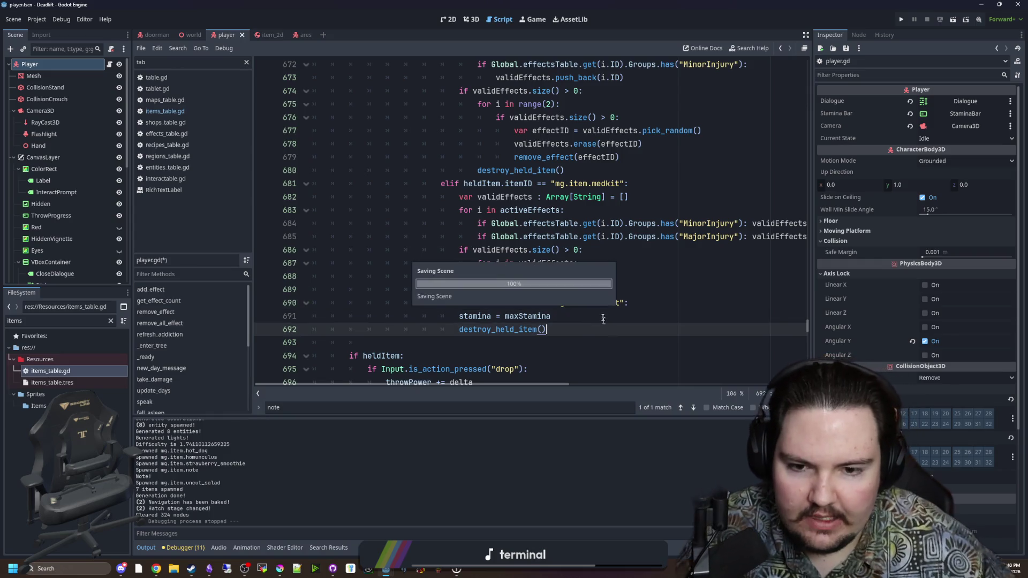
click(574, 319)
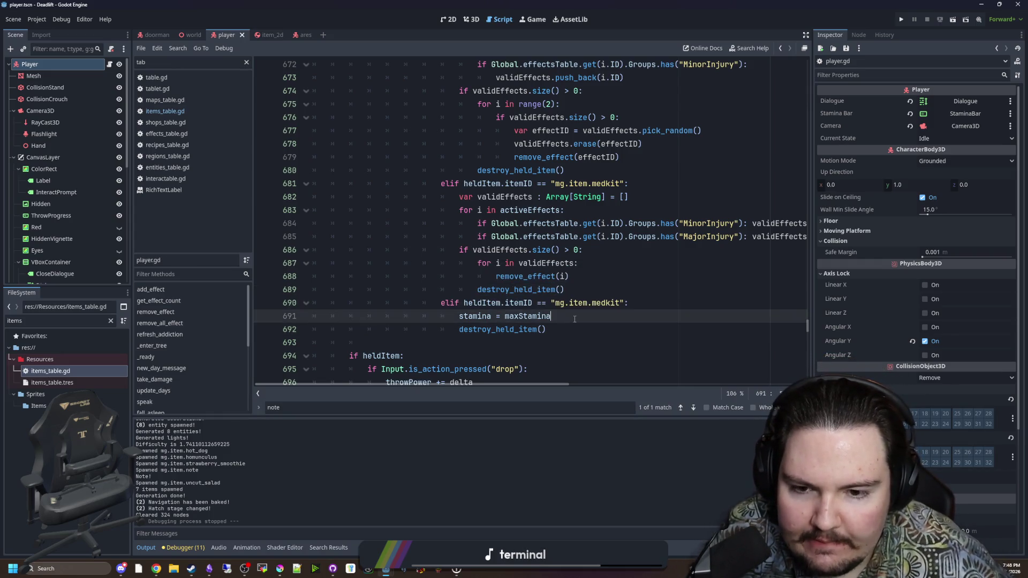
key(Down)
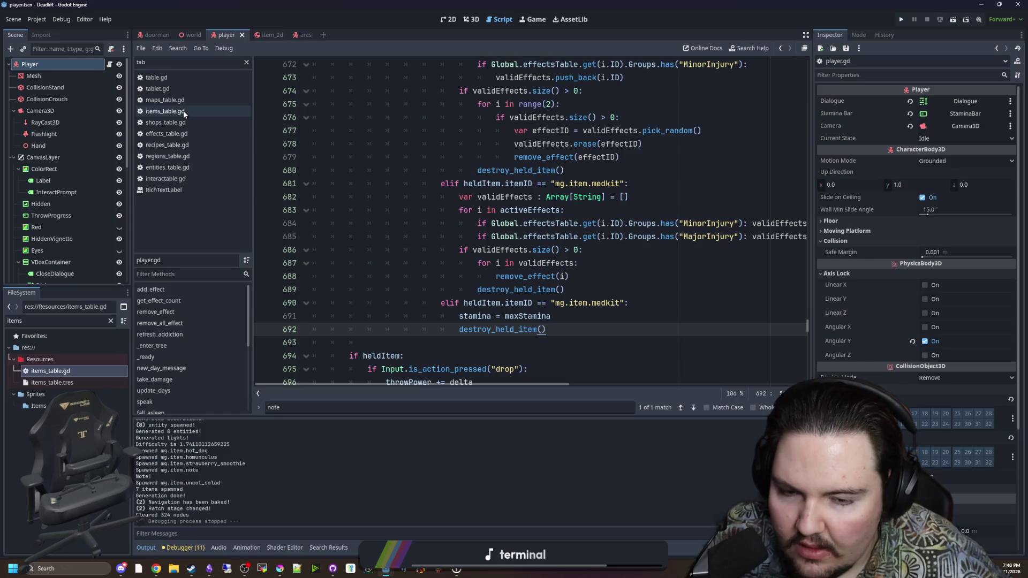
key(Up)
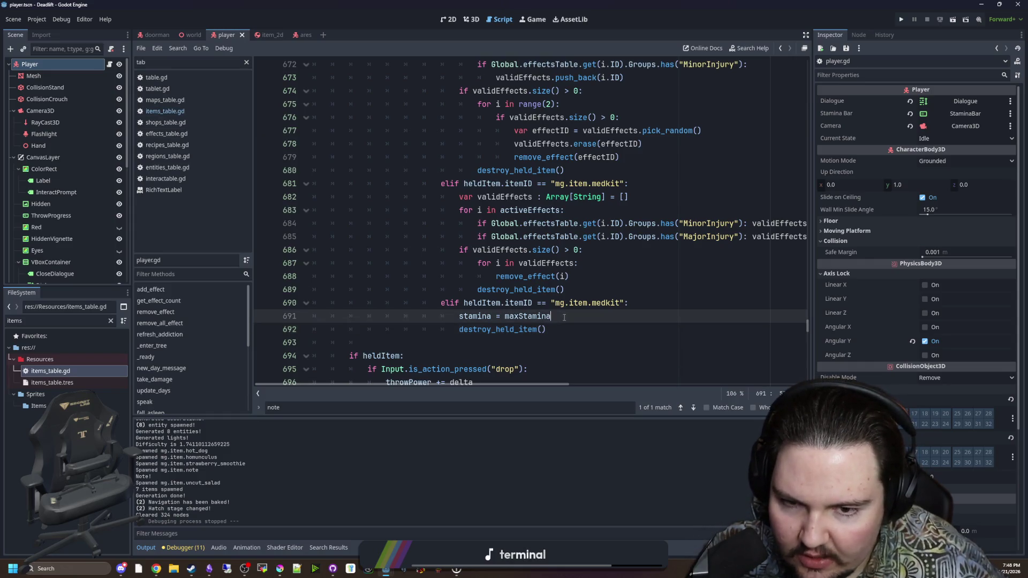
Review the new Inhaler entry in items_table.gd.
click(187, 110)
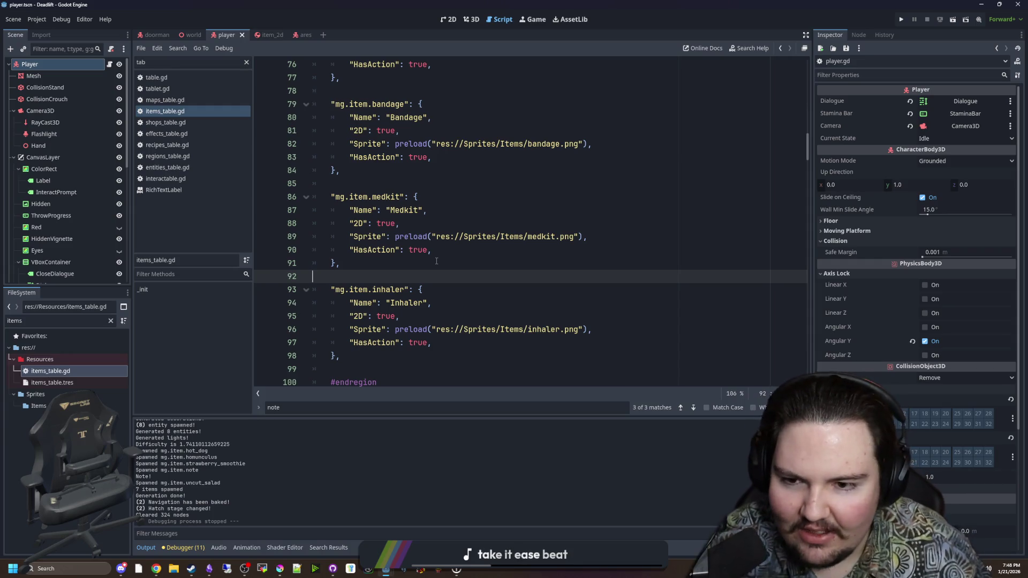
click(365, 356)
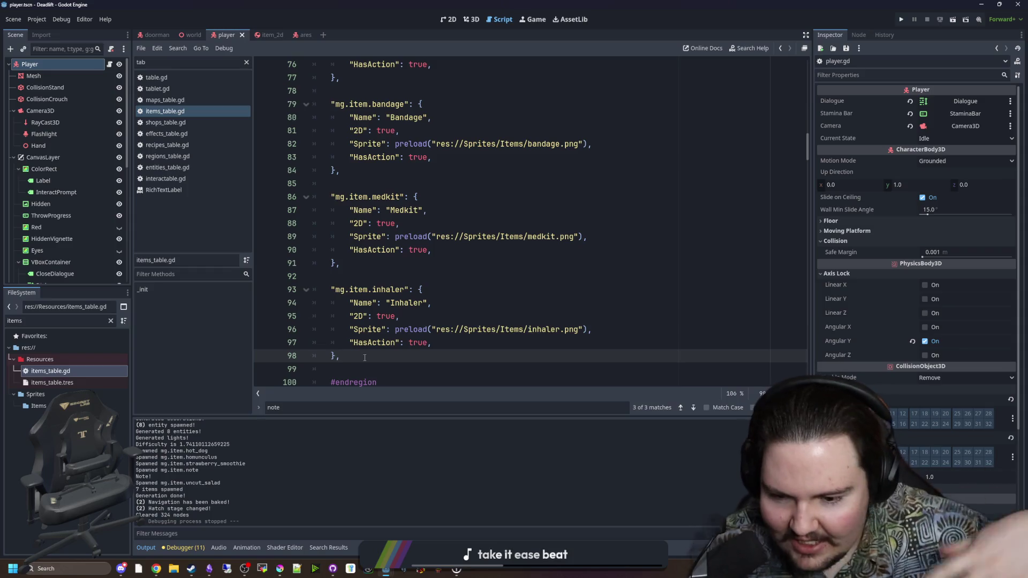
click(407, 278)
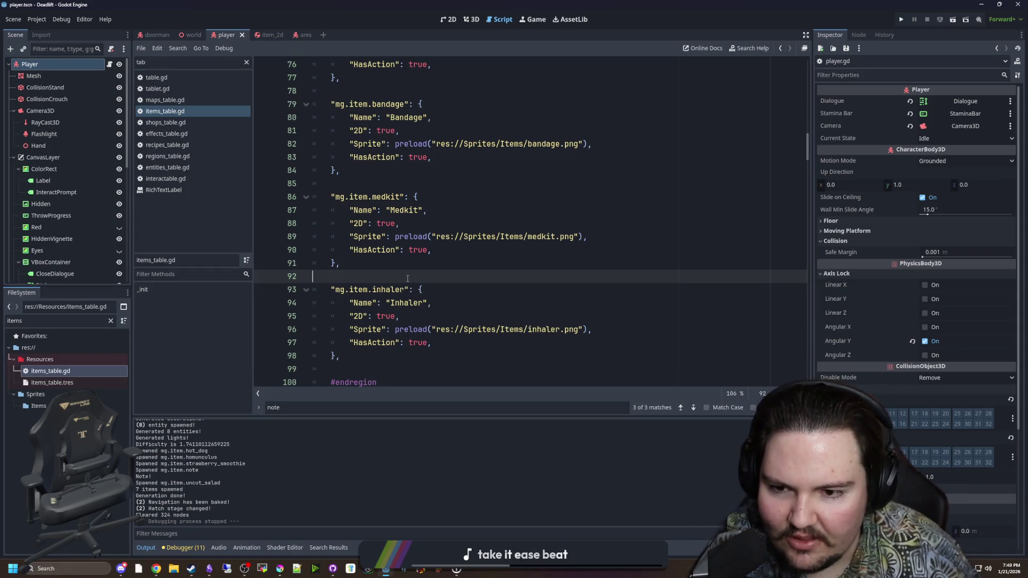
scroll(410, 268, down, 1)
click(393, 315)
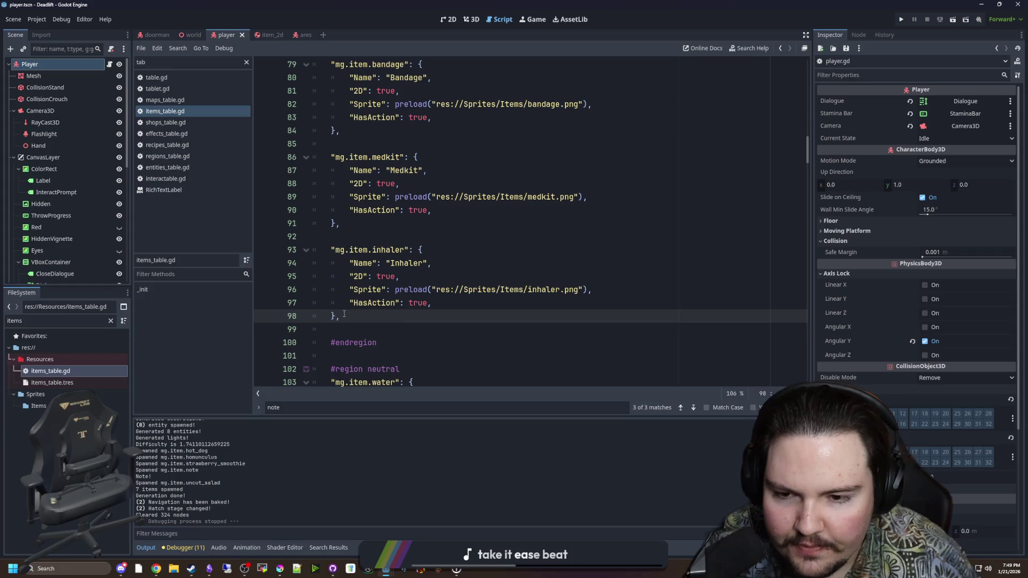
scroll(407, 303, up, 1)
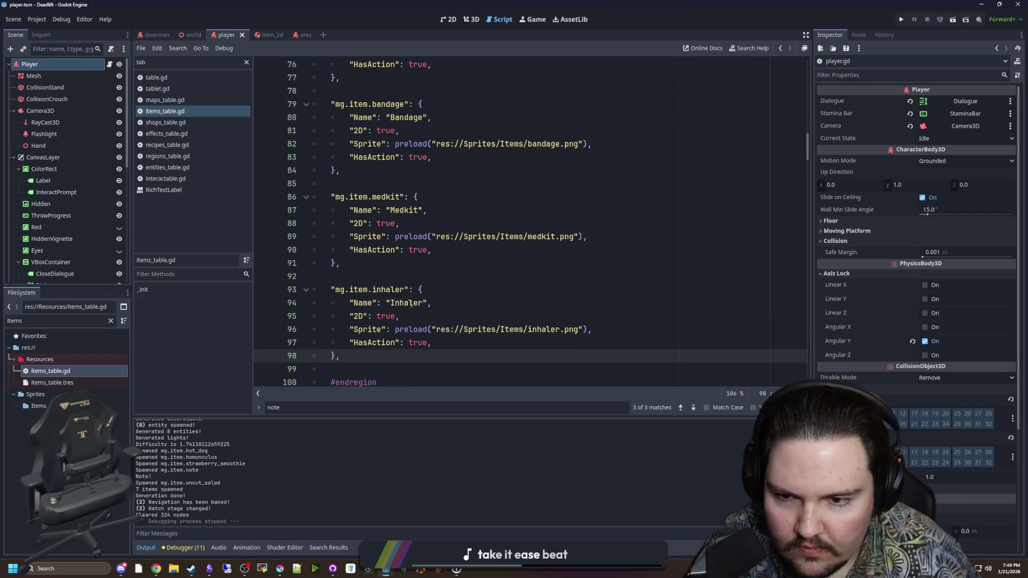
scroll(411, 304, down, 1)
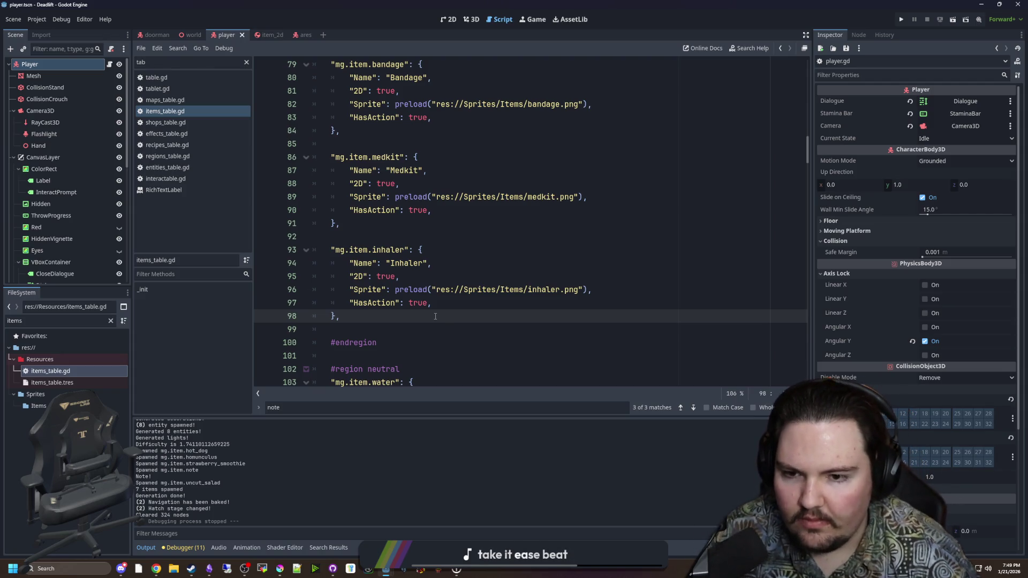
Save items_table.gd, run the project, and start playing from the main menu.
key(ctrl+s)
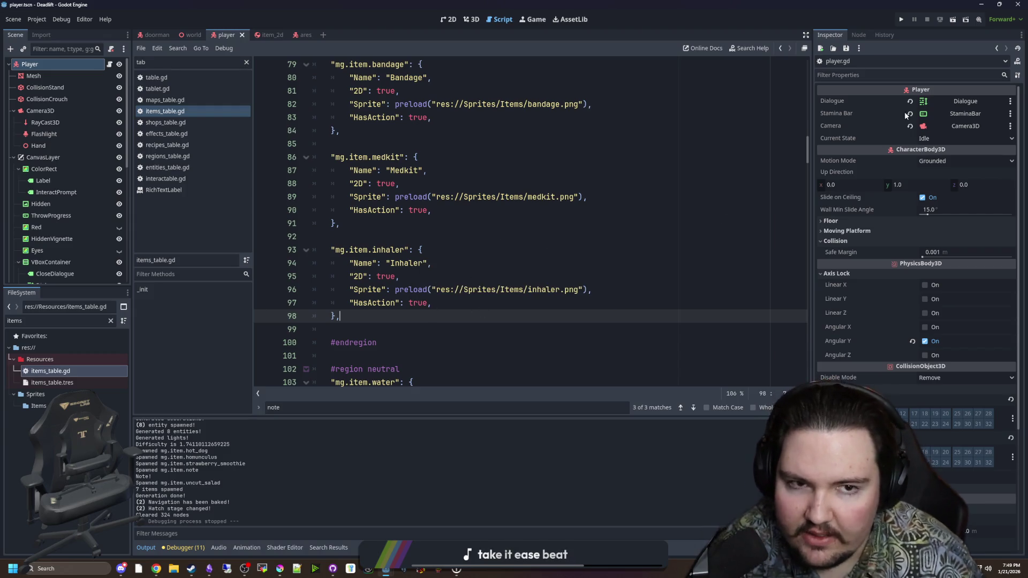
click(898, 20)
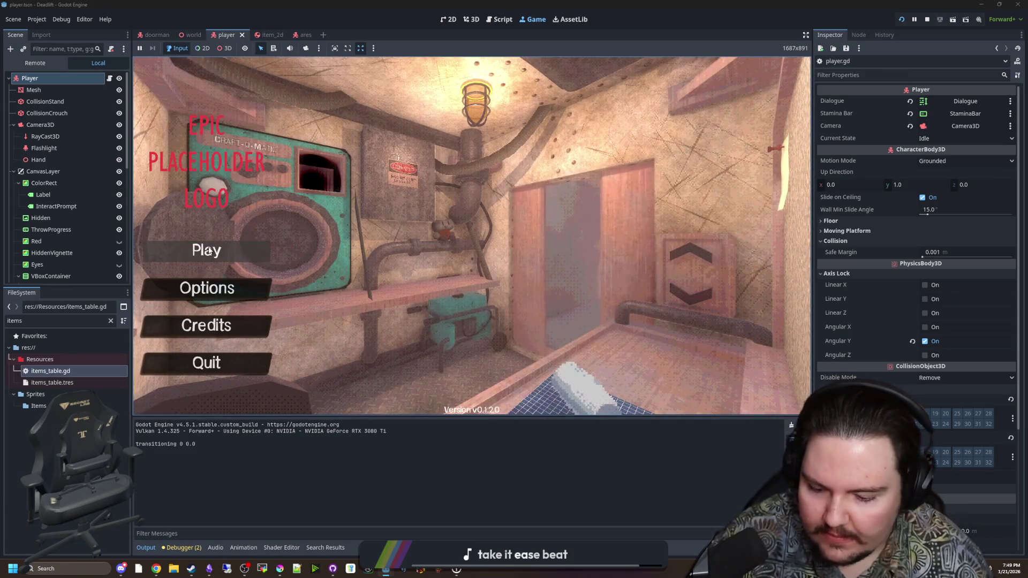
click(207, 250)
Resume play, walk into the room, spawn an item with a /give console command, then pause.
click(472, 238)
text(/g)
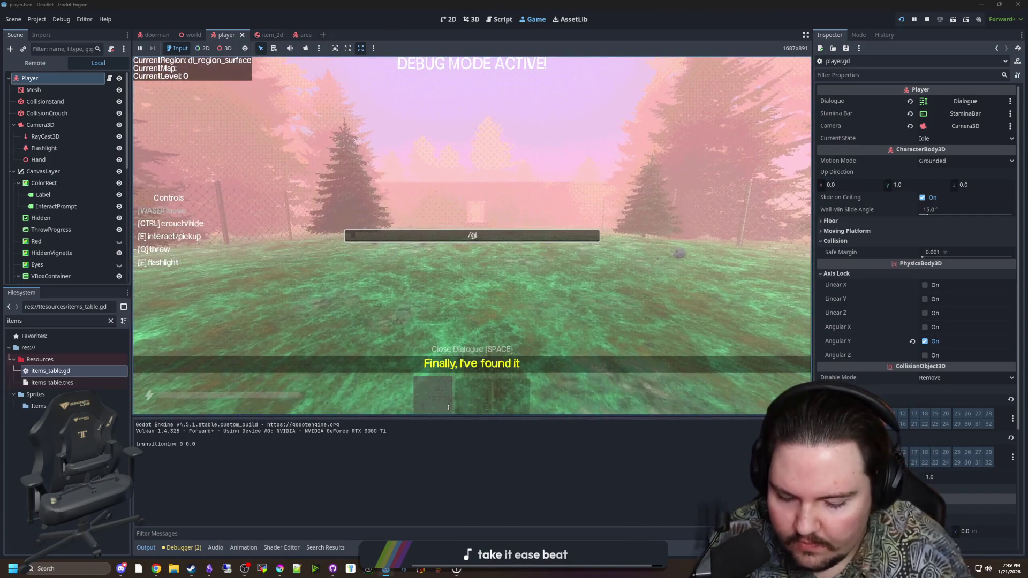
text(ive in)
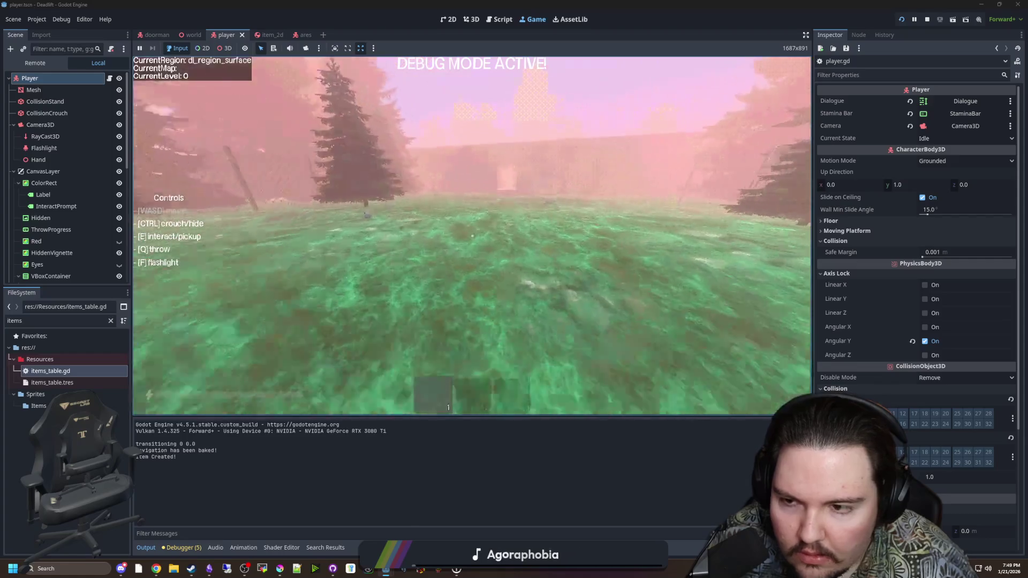
key(w)
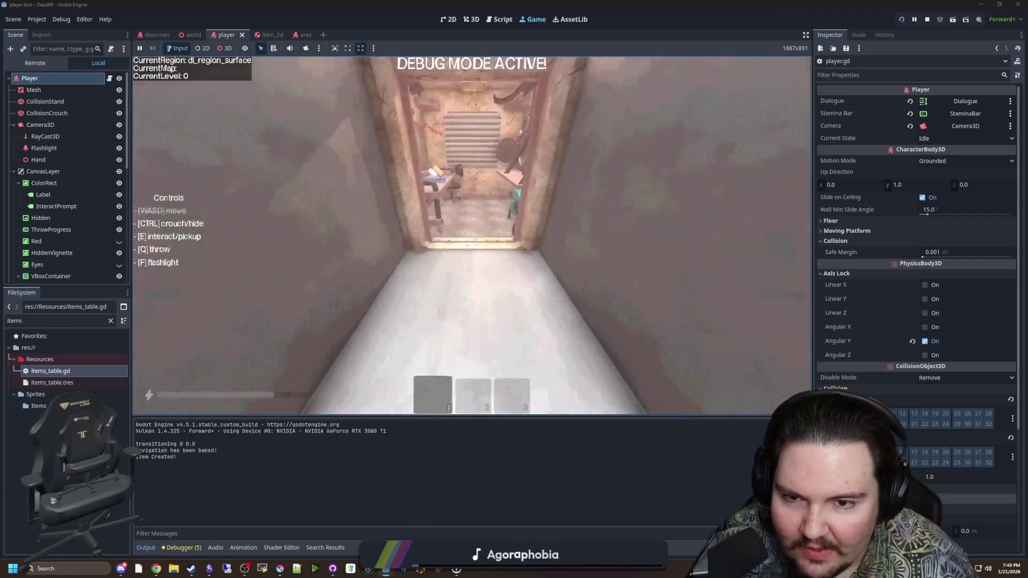
key(grave)
text(/g)
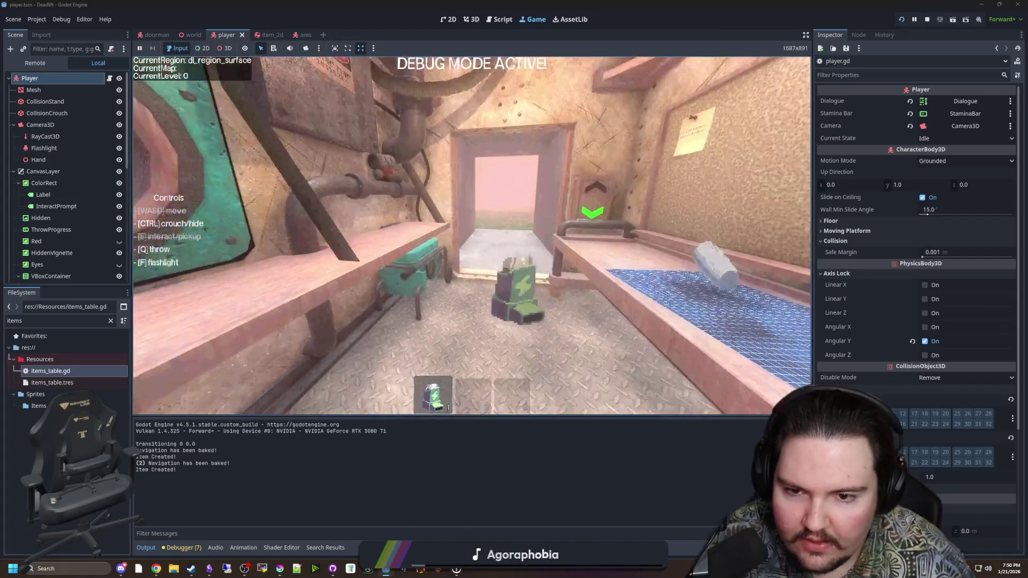
text(2)
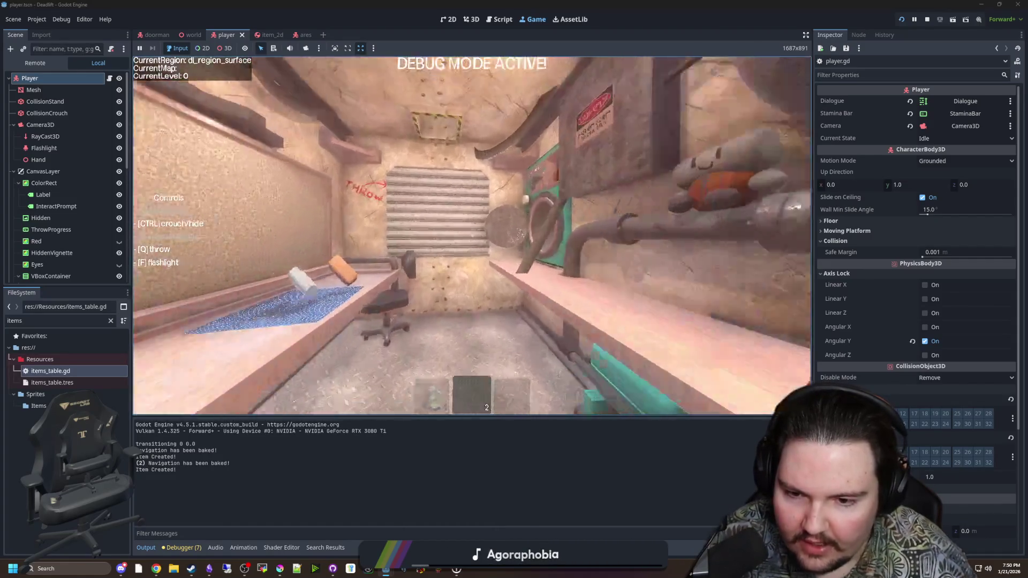
text(1w)
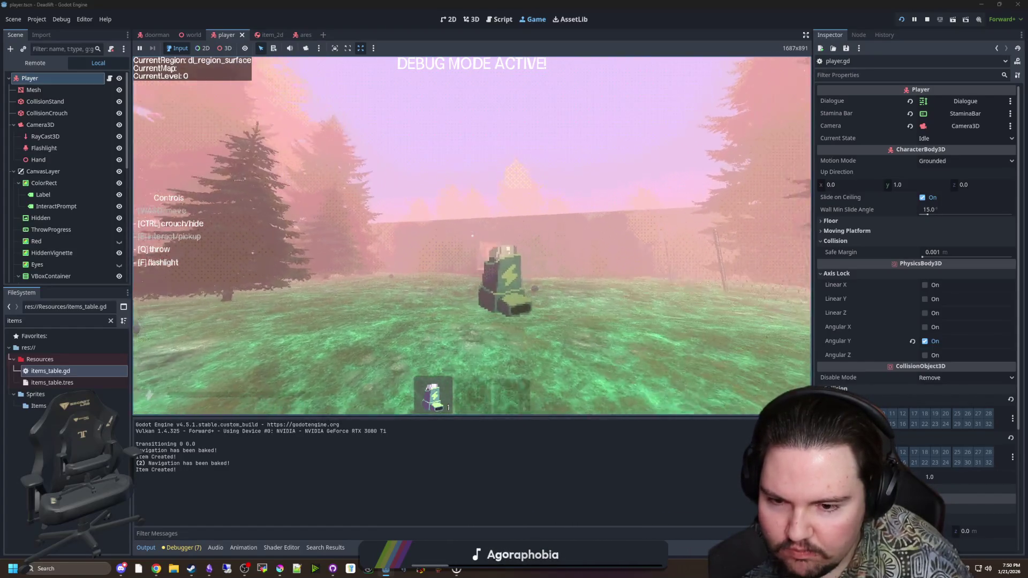
key(Escape)
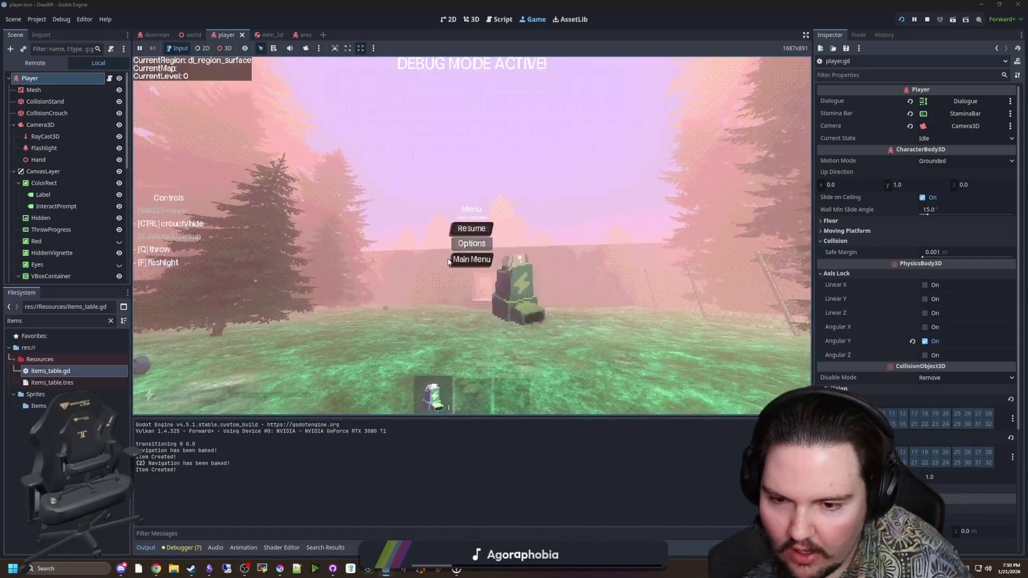
Change the stamina branch in player.gd to check for inhaler instead of medkit, save, and rerun with F5.
double_click(78, 372)
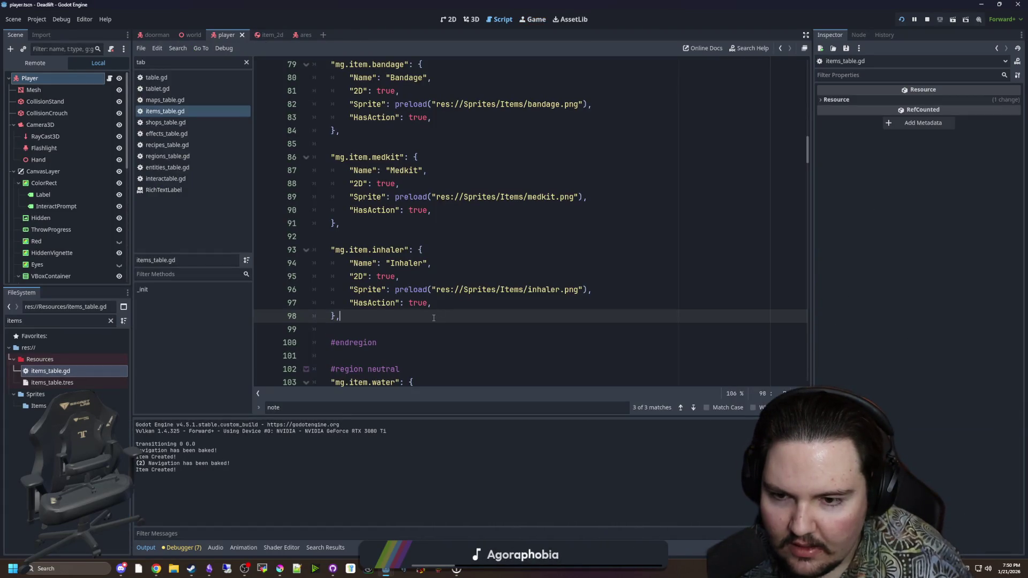
click(407, 236)
key(ctrl+s)
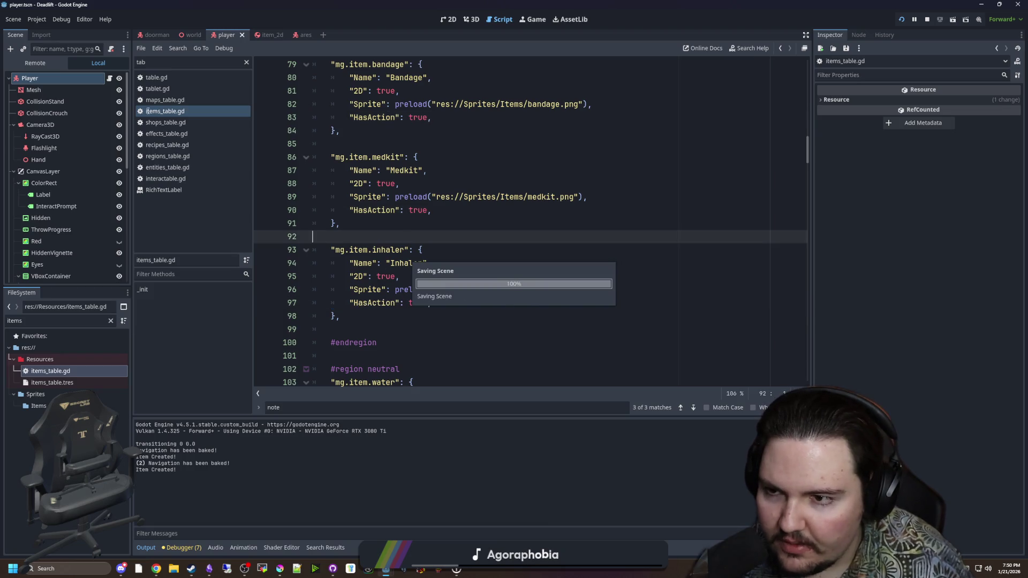
click(389, 250)
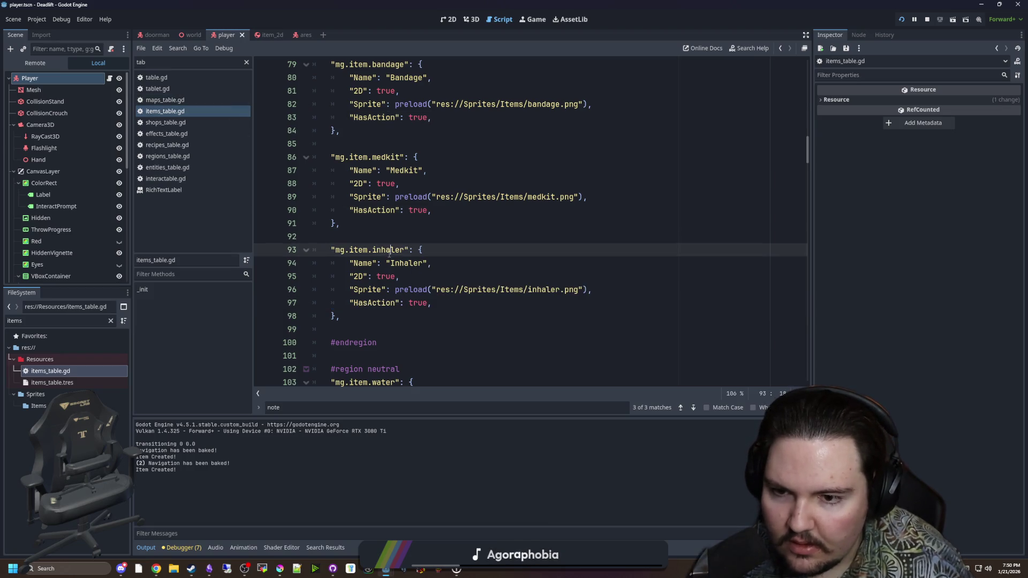
click(109, 79)
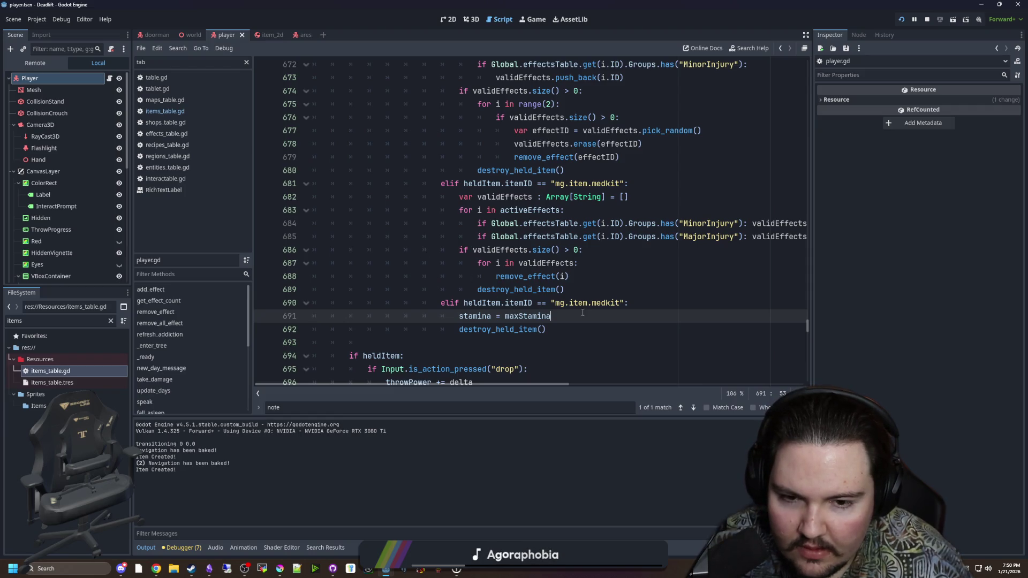
click(603, 294)
key(ctrl+s)
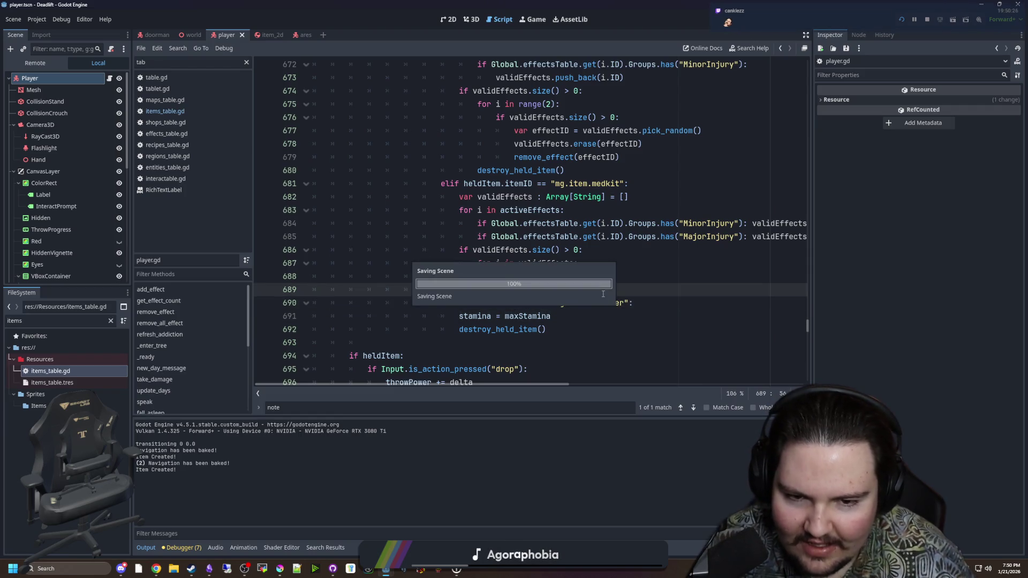
key(F5)
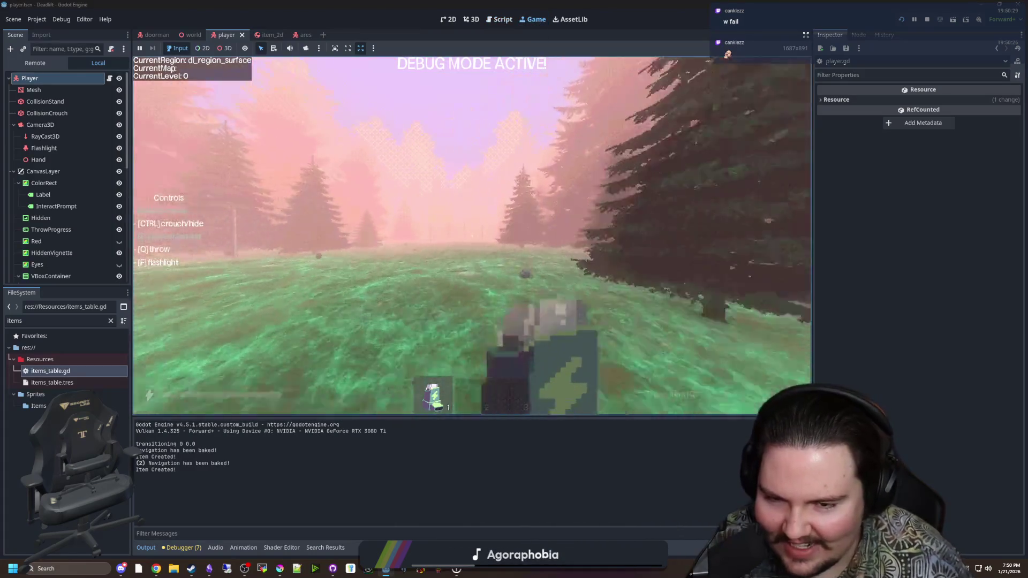
Drop and pick up the backpack repeatedly, then throw it off into the fog.
key(q)
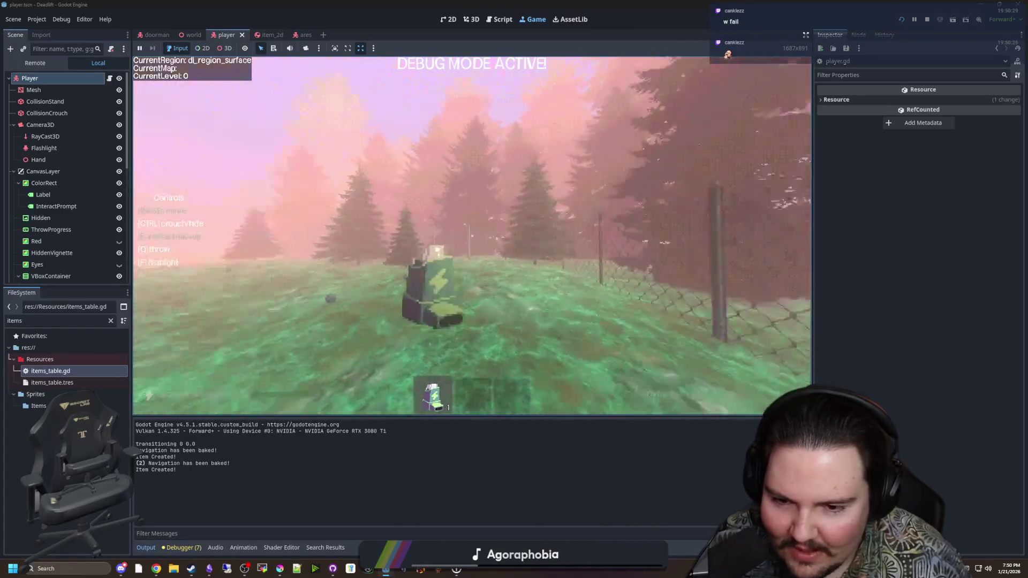
key(e)
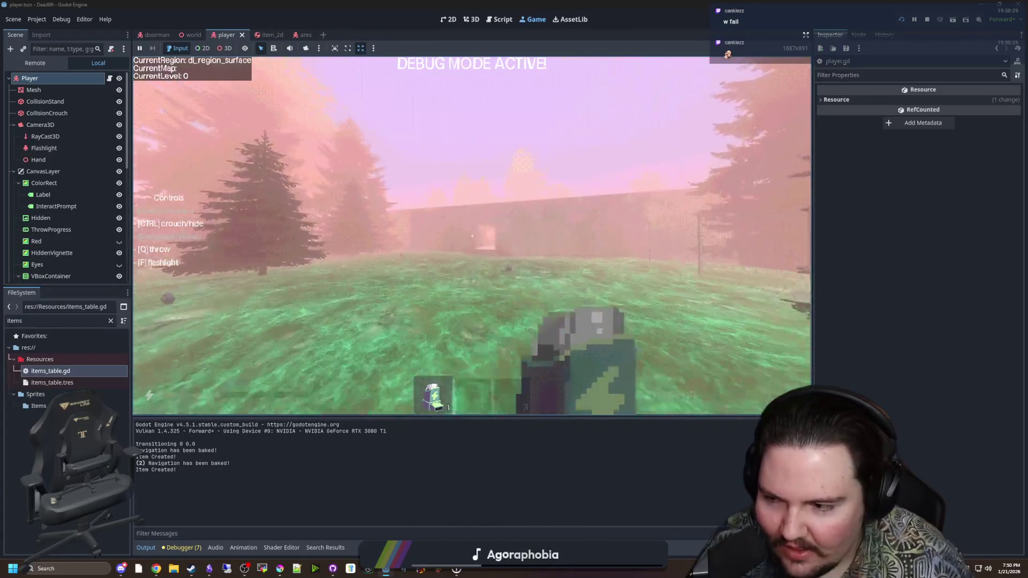
key(q)
key(e)
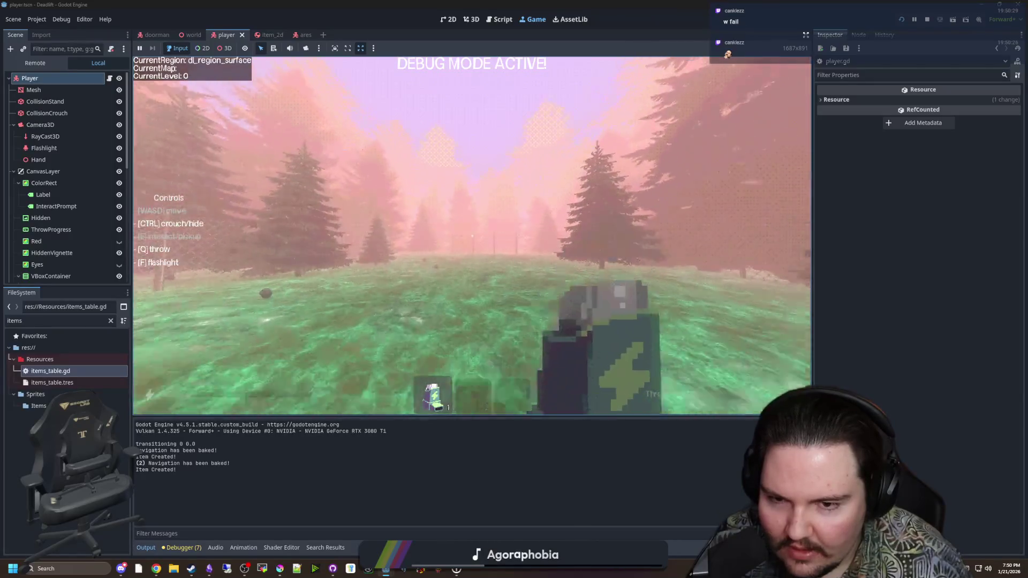
key(q)
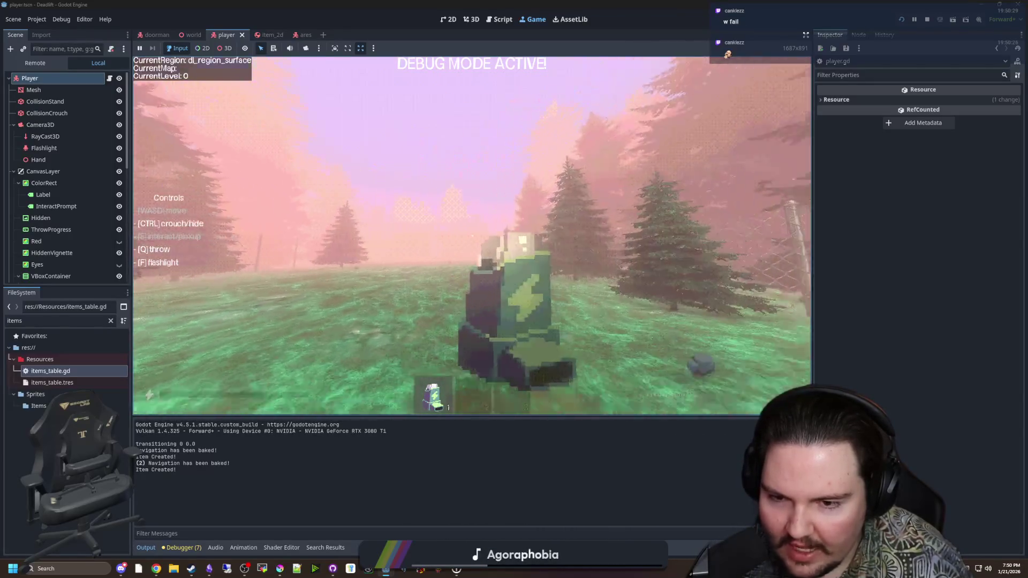
key(q)
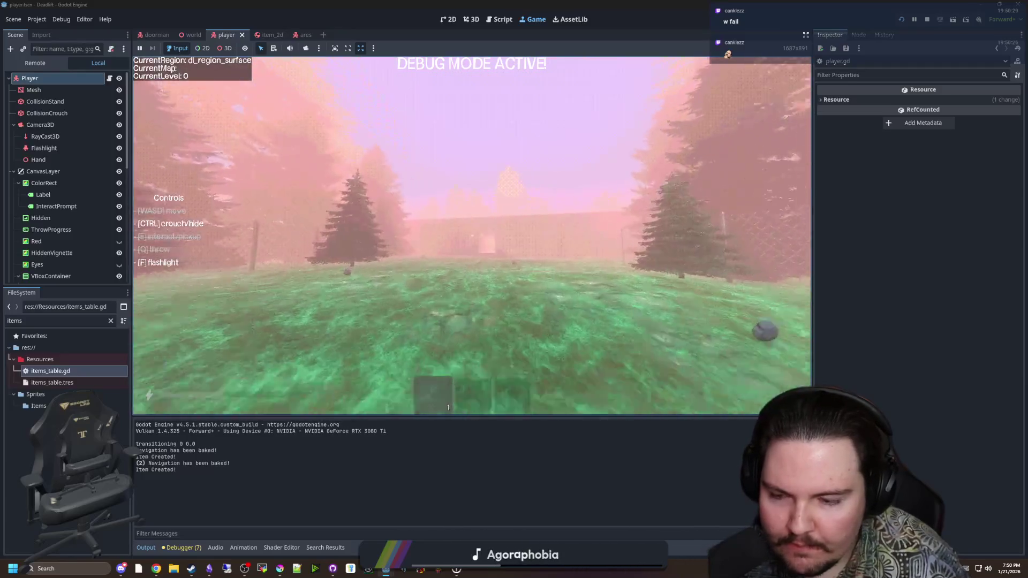
Walk indoors, resume from the pause menu, then pick up the rock outside and throw it onto the grass.
key(w)
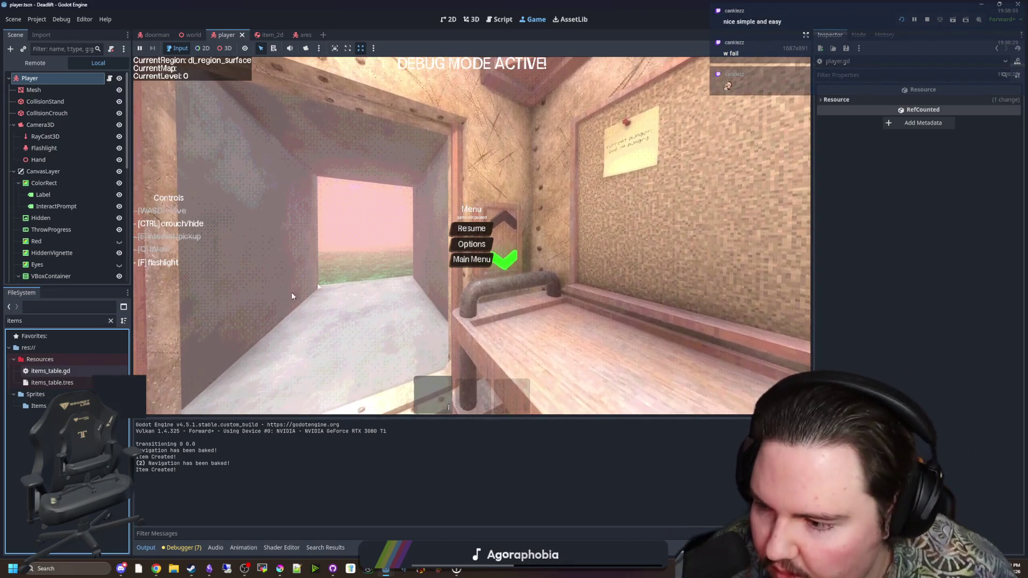
key(Escape)
key(w)
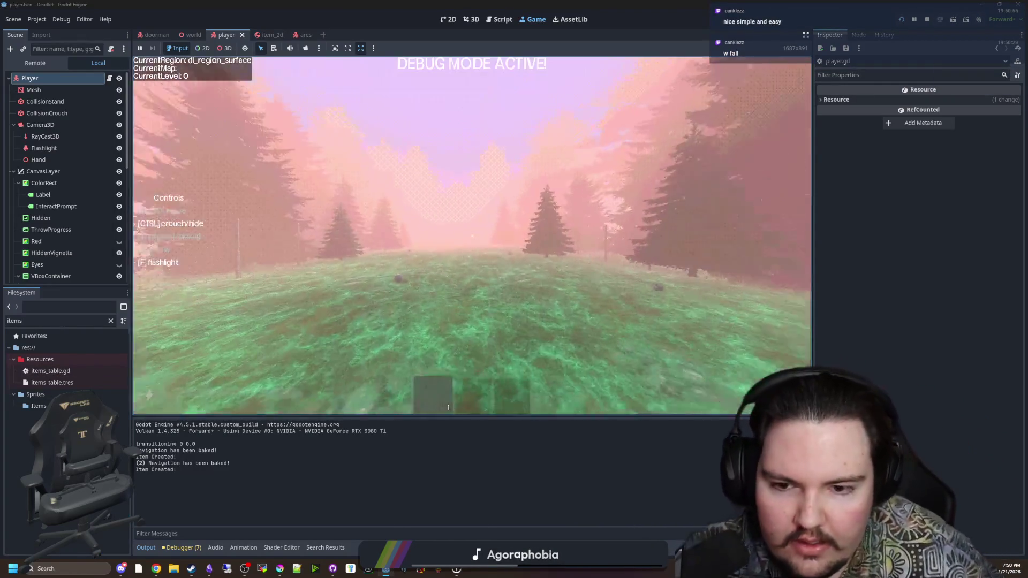
key(e)
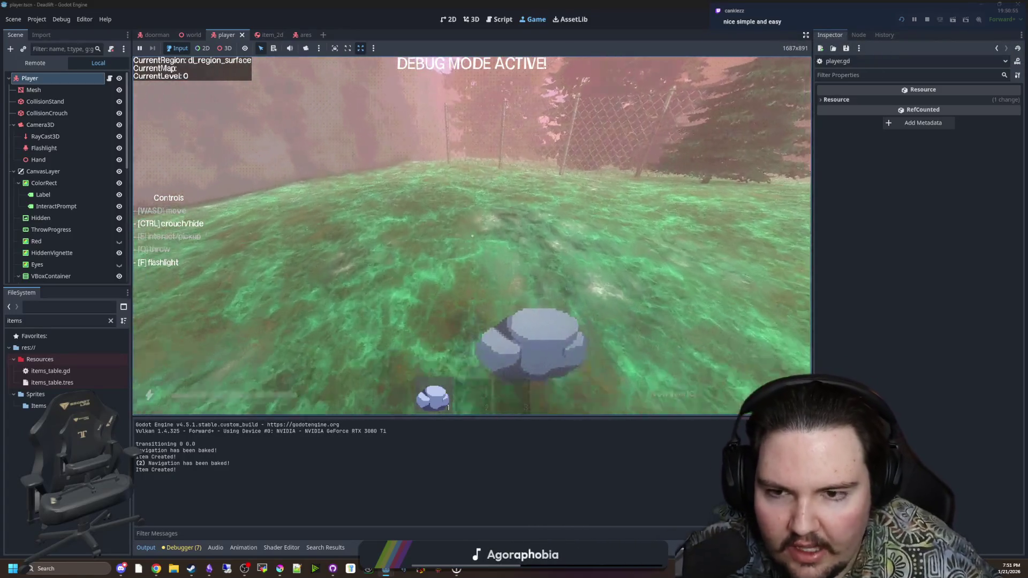
key(q)
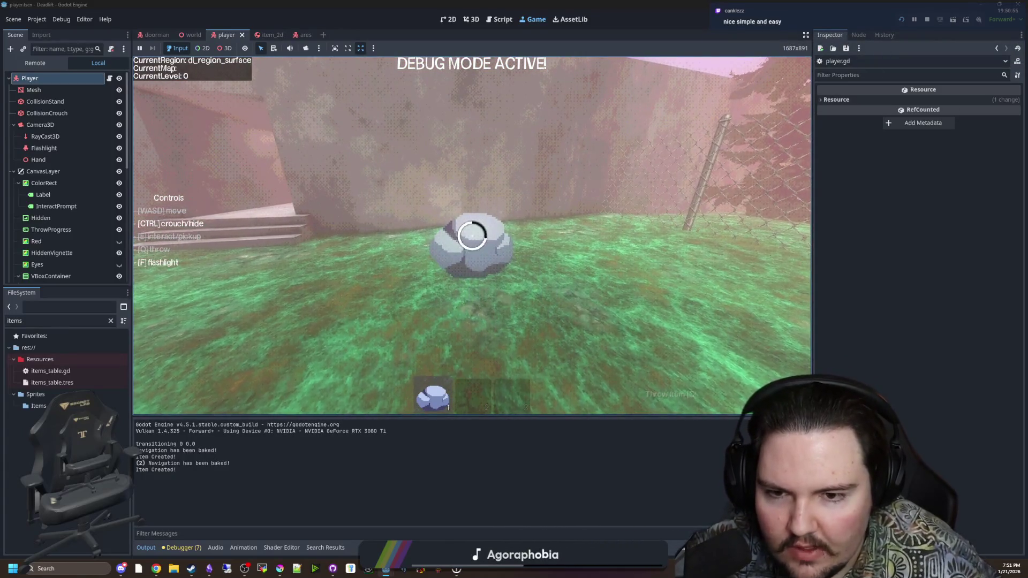
key(w)
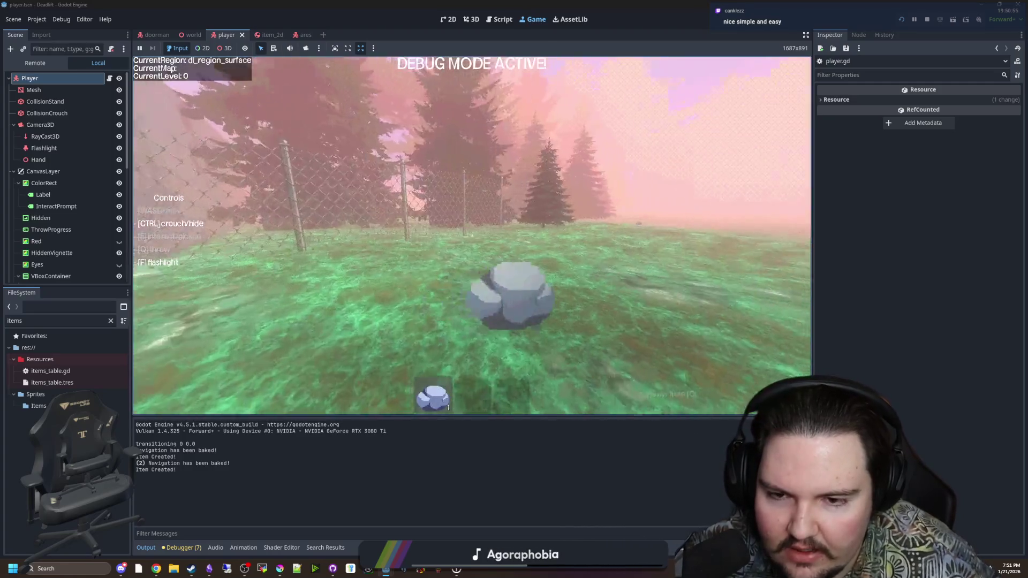
key(q)
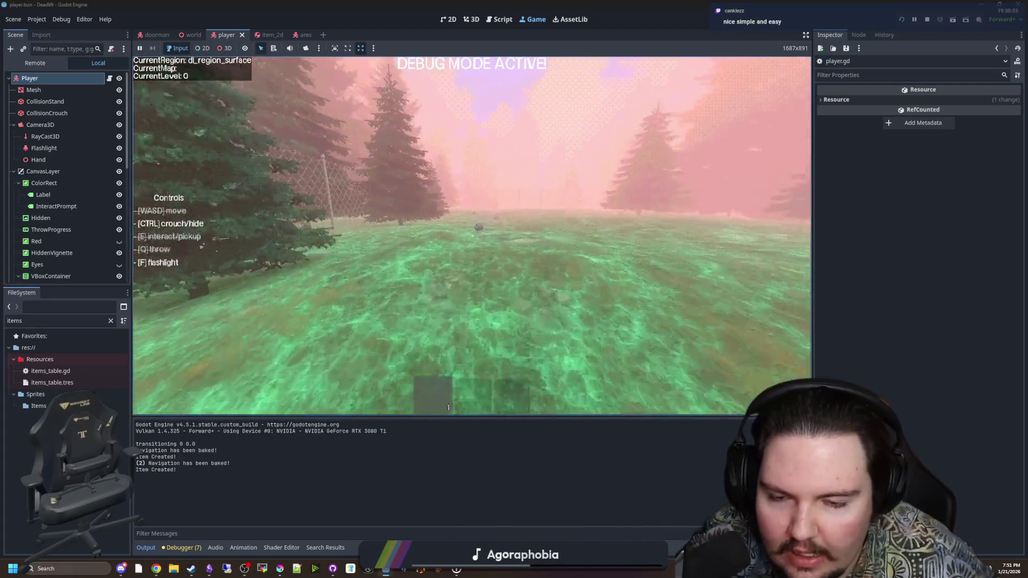
key(w)
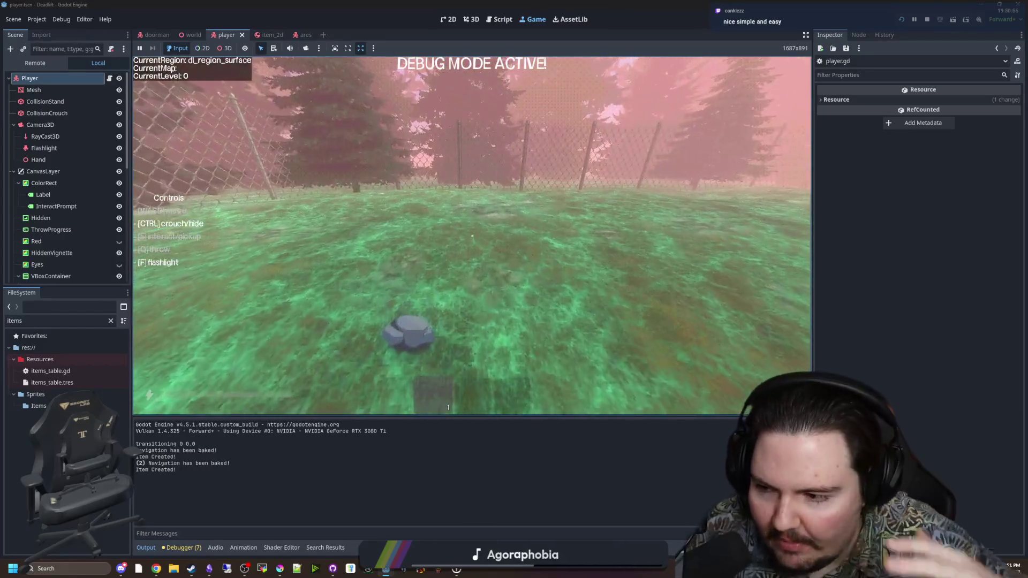
key(s)
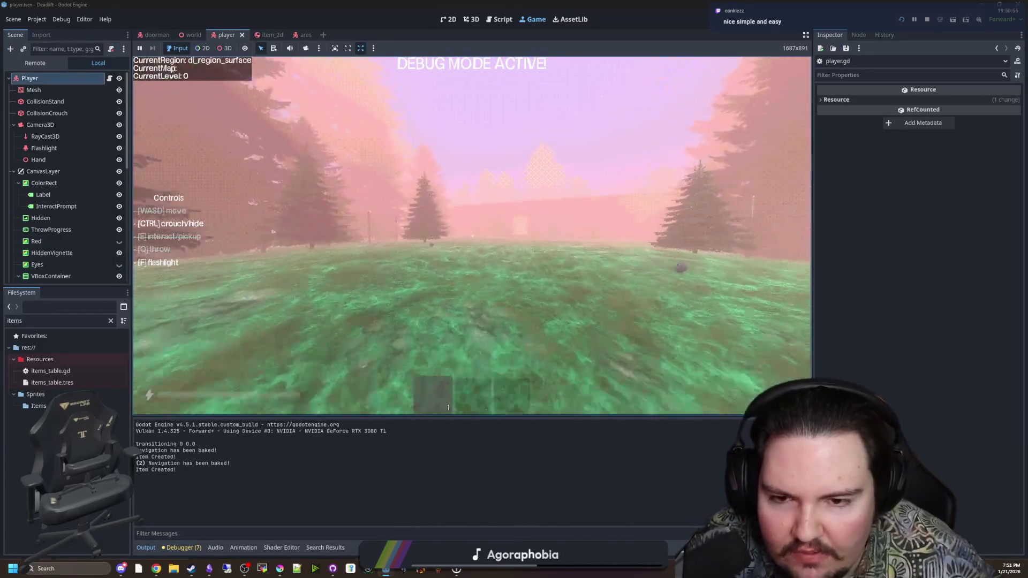
key(w)
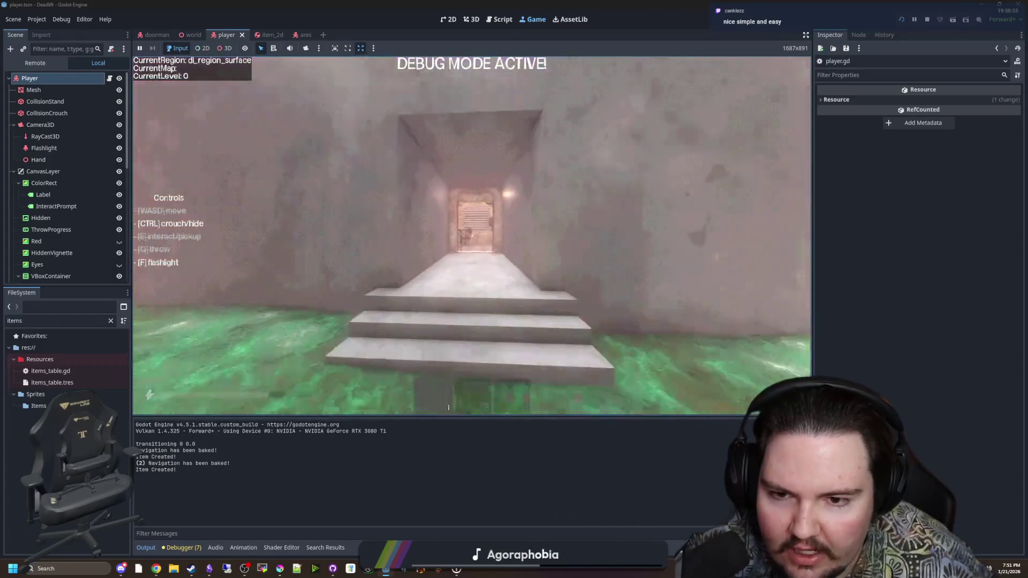
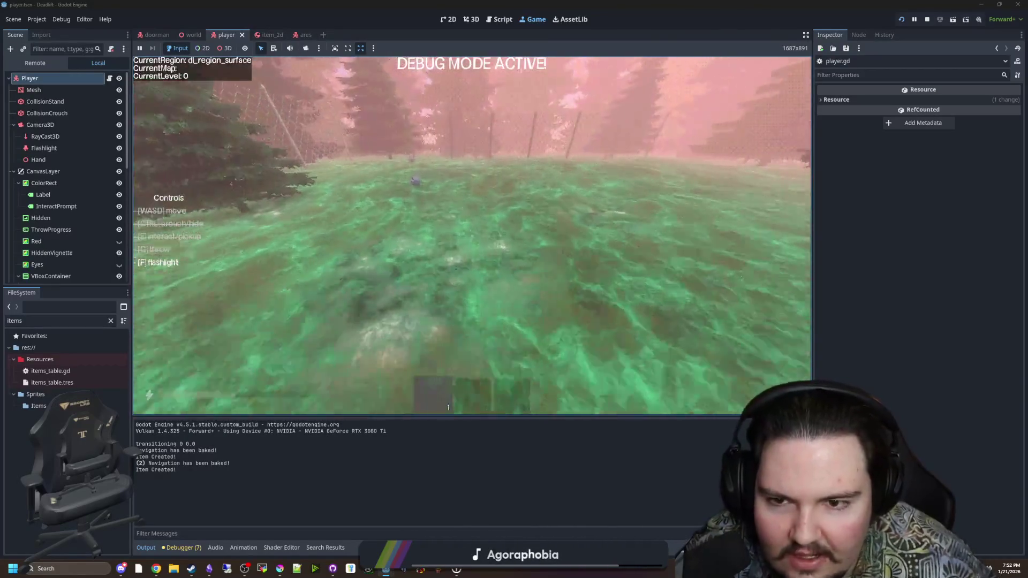
Walk the running game through the foggy pine meadow and concrete corridor and back across the meadow.
key(w)
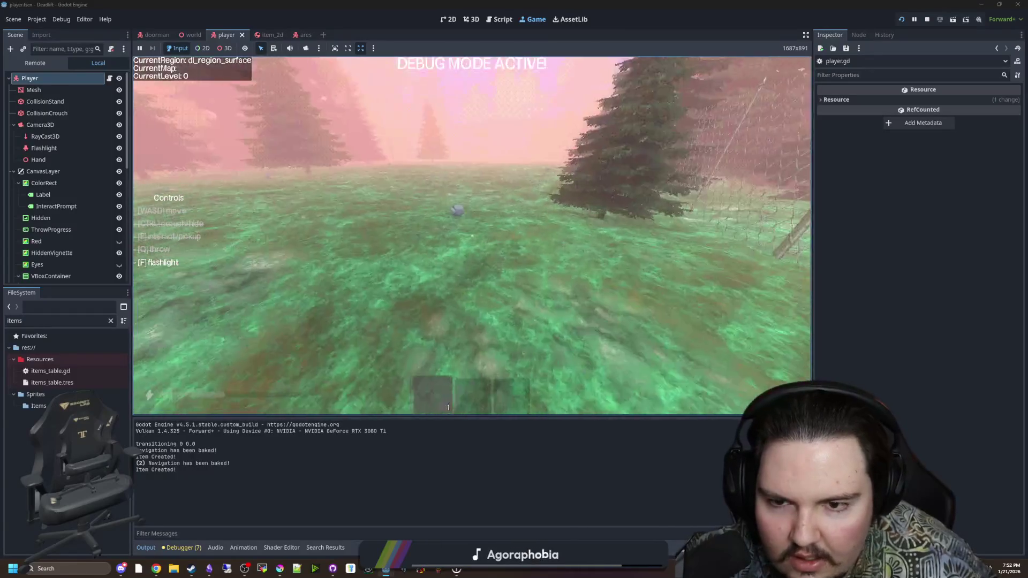
key(w)
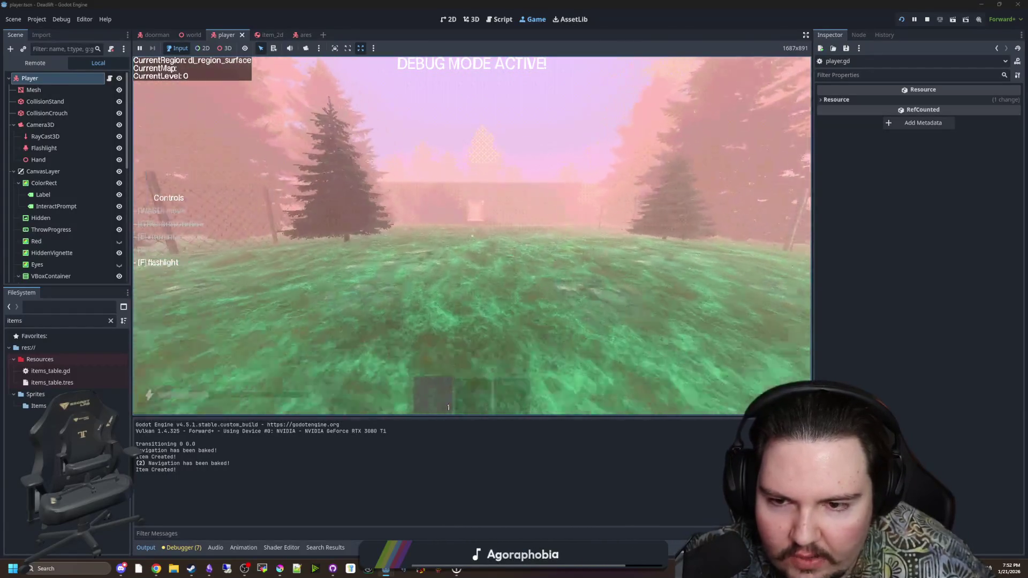
key(w)
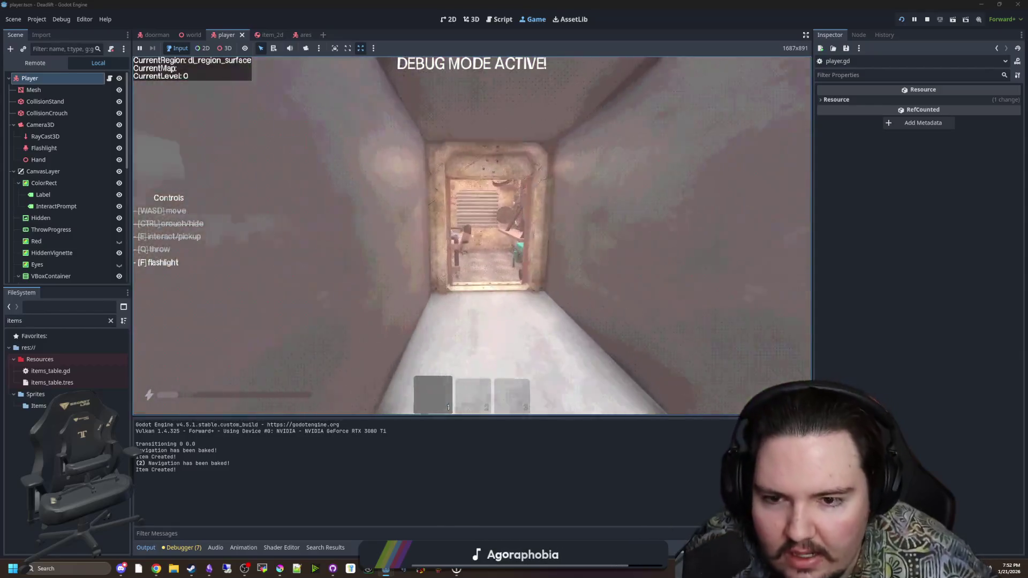
key(w)
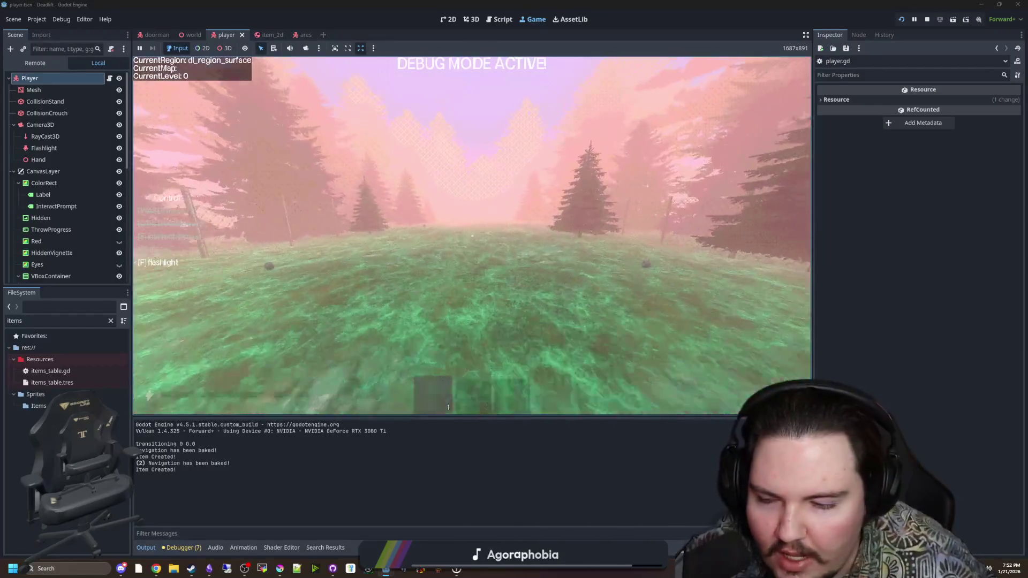
key(w)
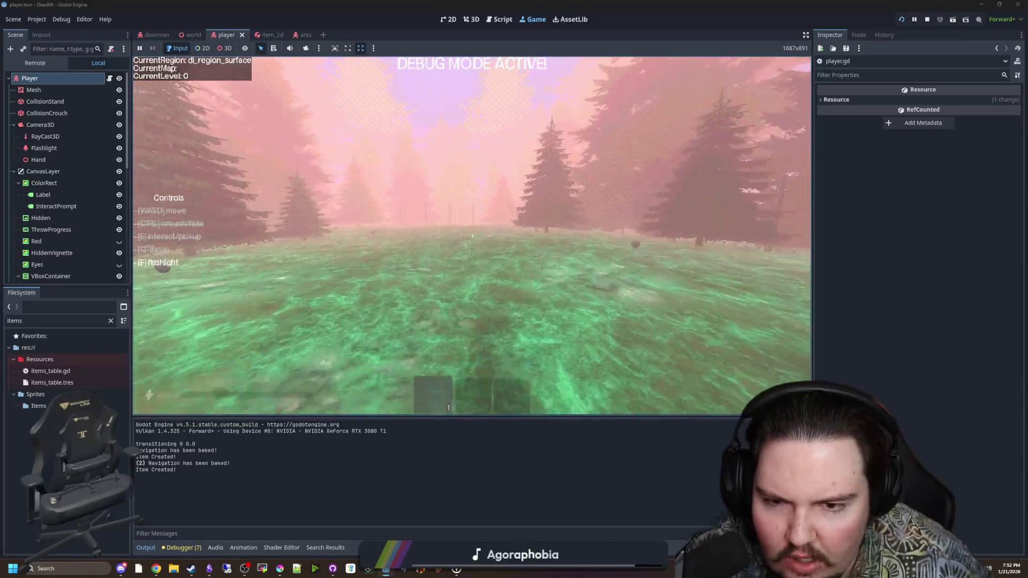
key(w)
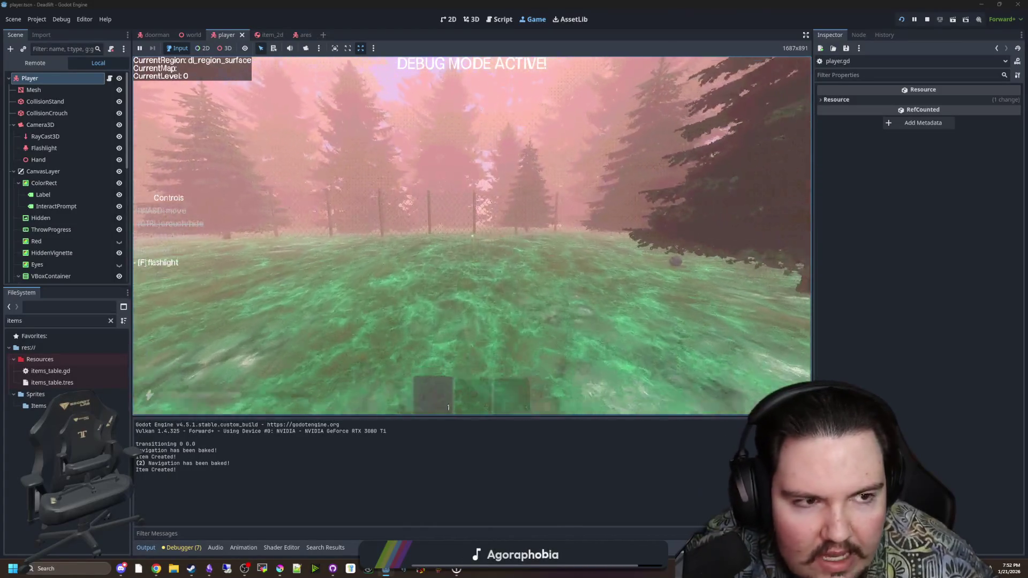
Reach the chain-link fence, pause the game and open a new Chrome window.
key(w)
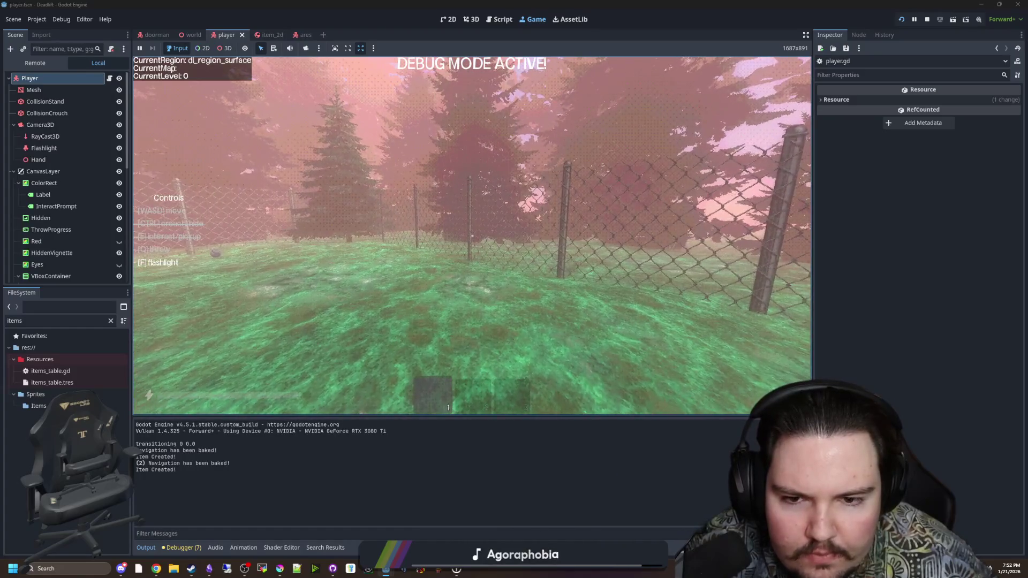
key(Escape)
key(super+3)
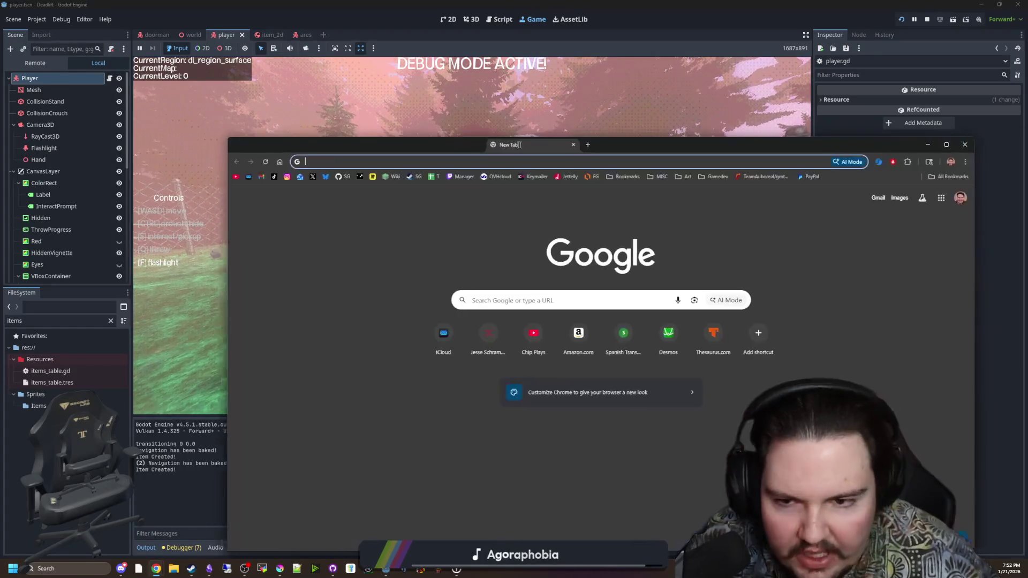
Search Google for 'ftl' and open the FTL Steam store page in a full-screen browser.
drag(519, 144, 503, 143)
text(ftl)
key(Return)
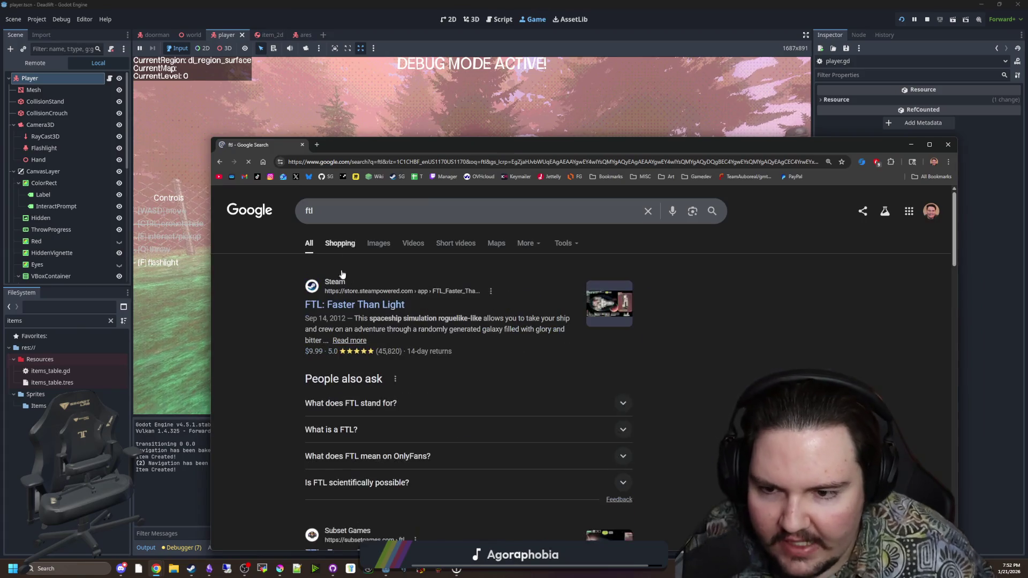
click(354, 304)
drag(438, 144, 439, 3)
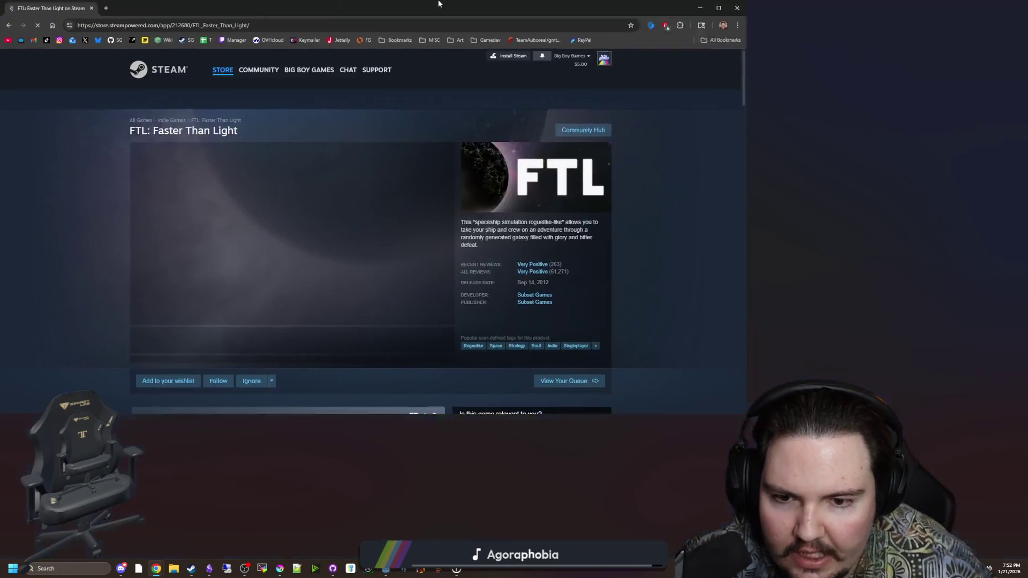
Page through seven FTL screenshots in the lightbox, then return to Godot and resume the game.
click(525, 300)
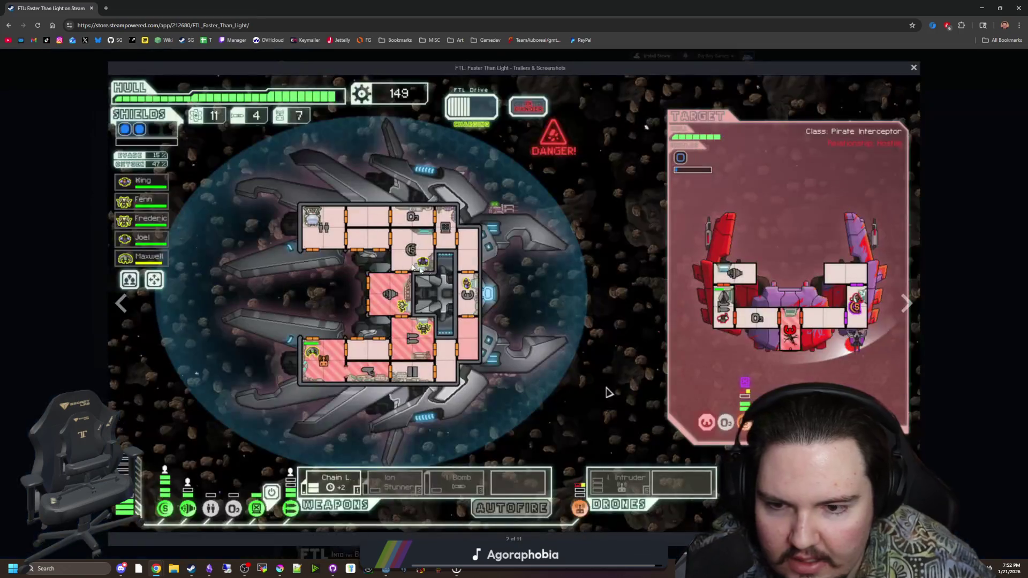
click(900, 304)
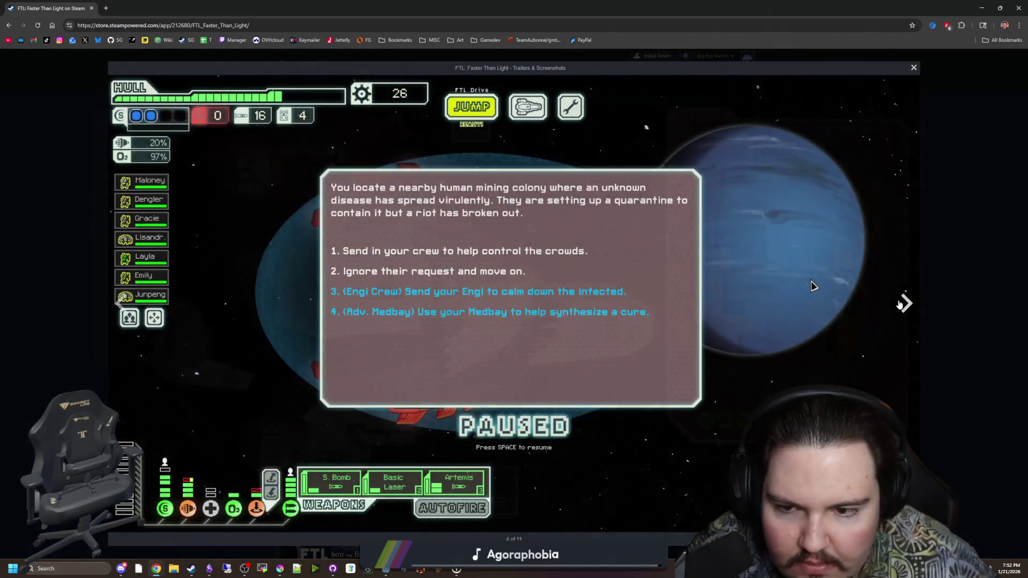
click(901, 305)
click(901, 304)
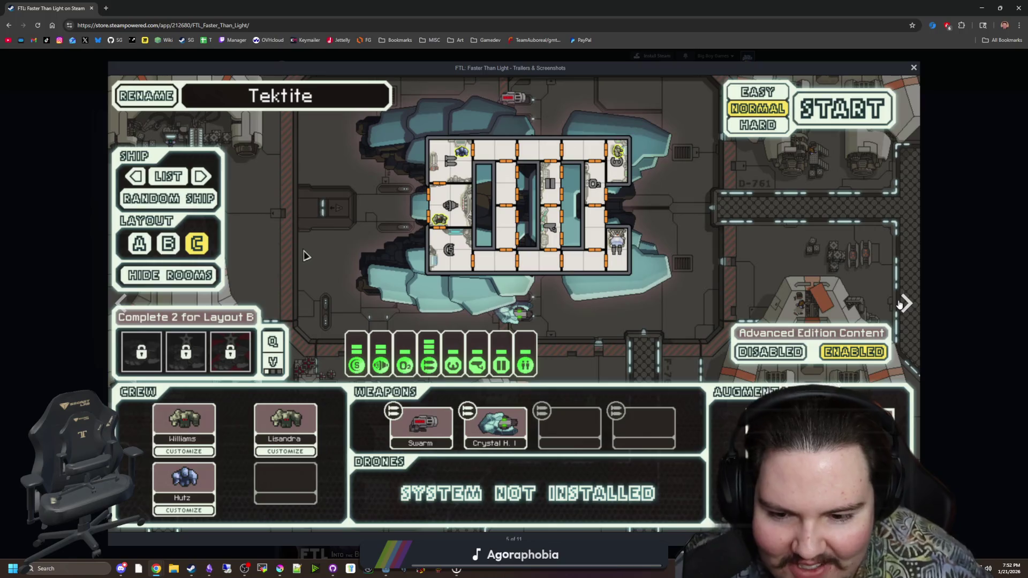
click(901, 304)
click(901, 304)
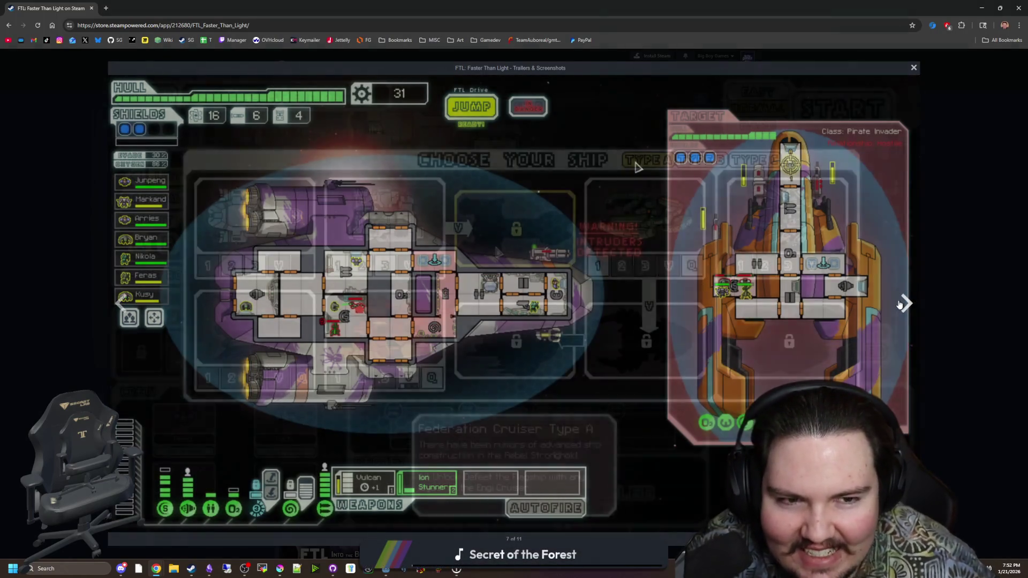
click(900, 305)
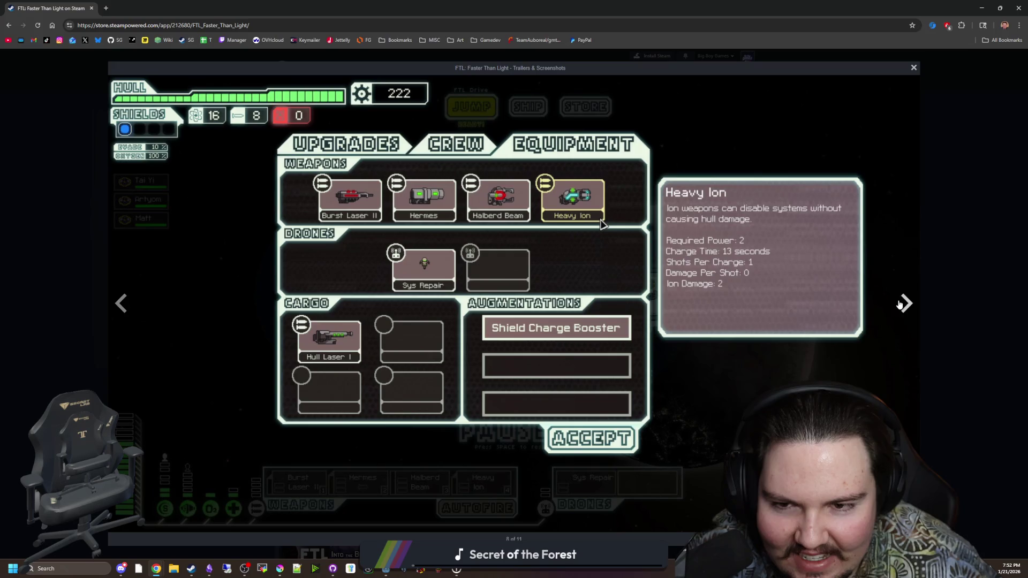
click(900, 304)
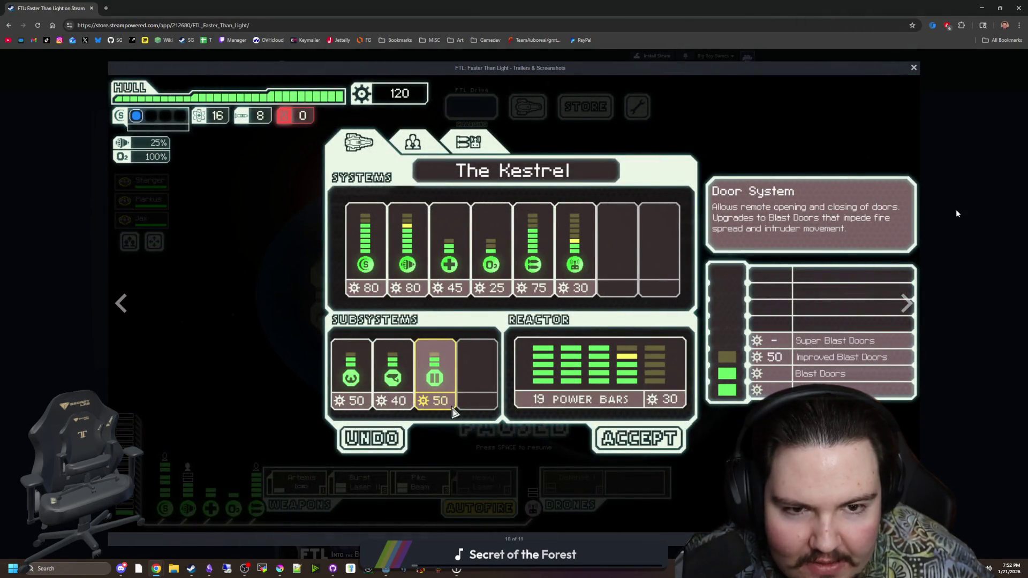
key(alt+Tab)
click(466, 229)
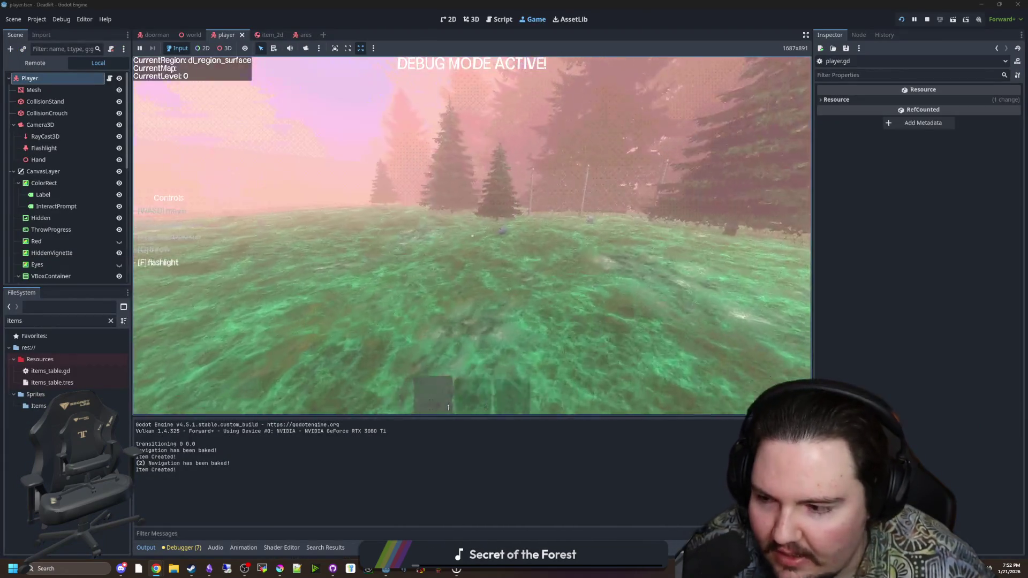
Resume the paused game and walk up the stairs into the concrete corridor.
key(Escape)
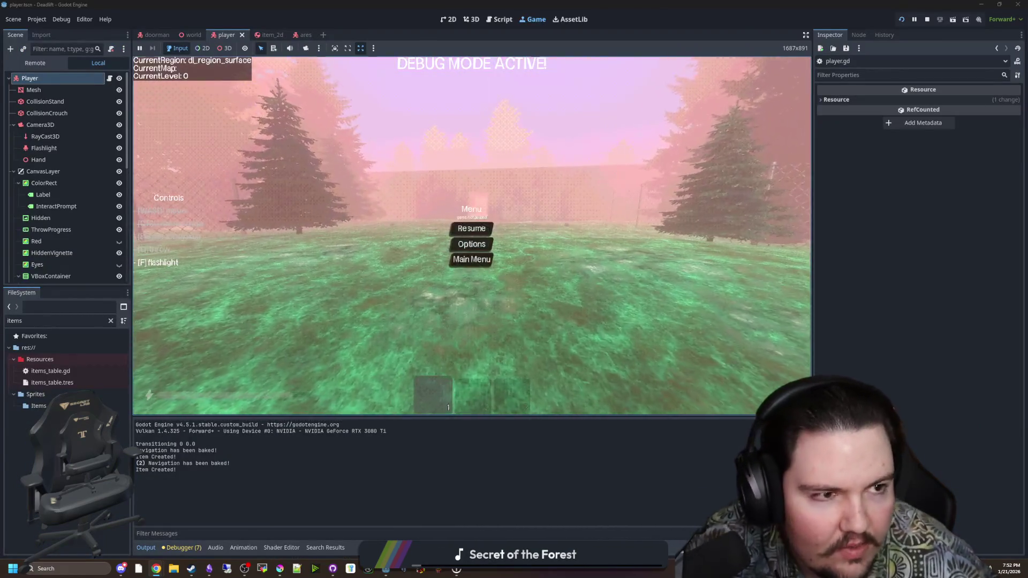
key(alt+Tab)
key(alt+Tab)
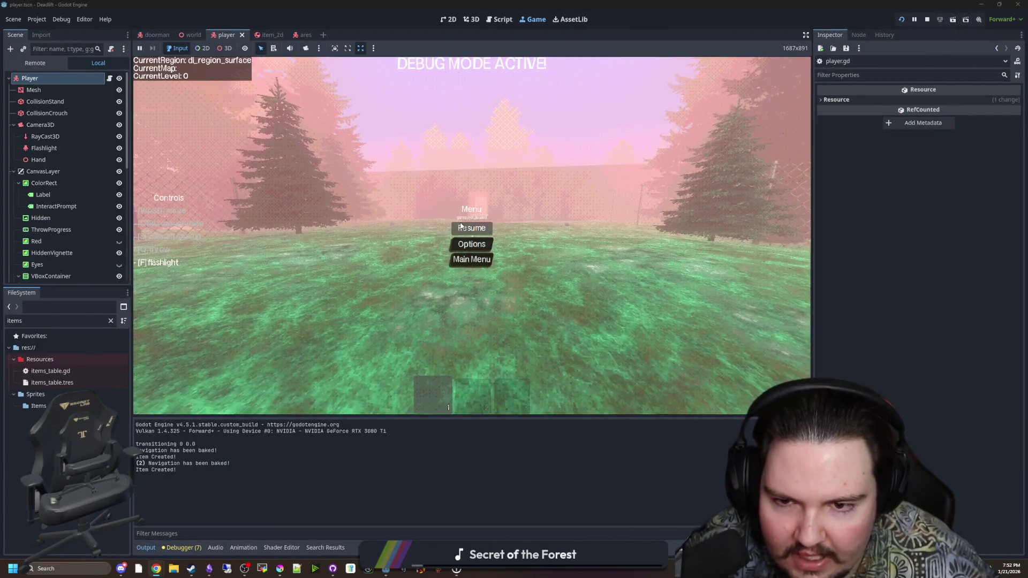
click(460, 226)
key(w)
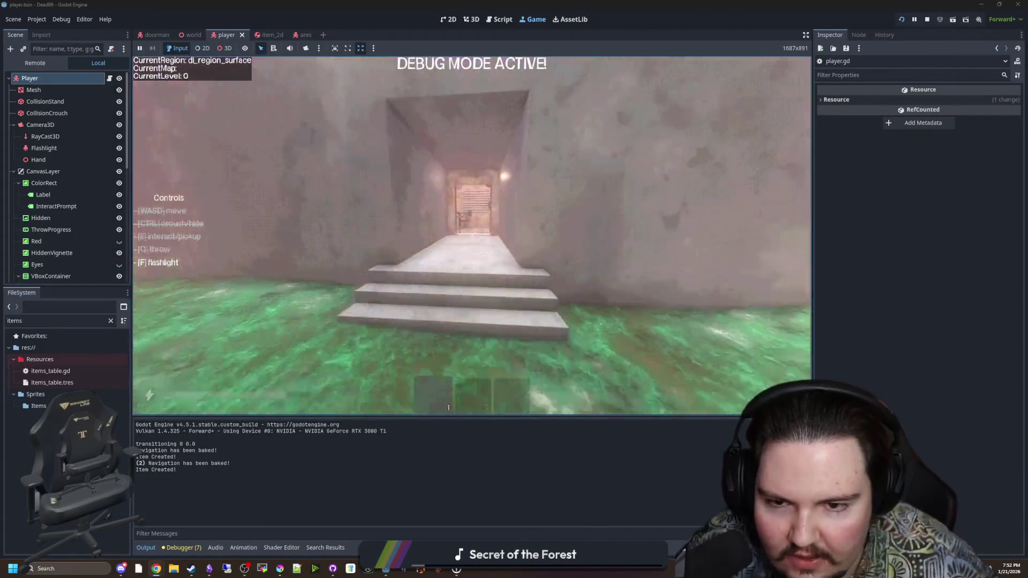
key(w)
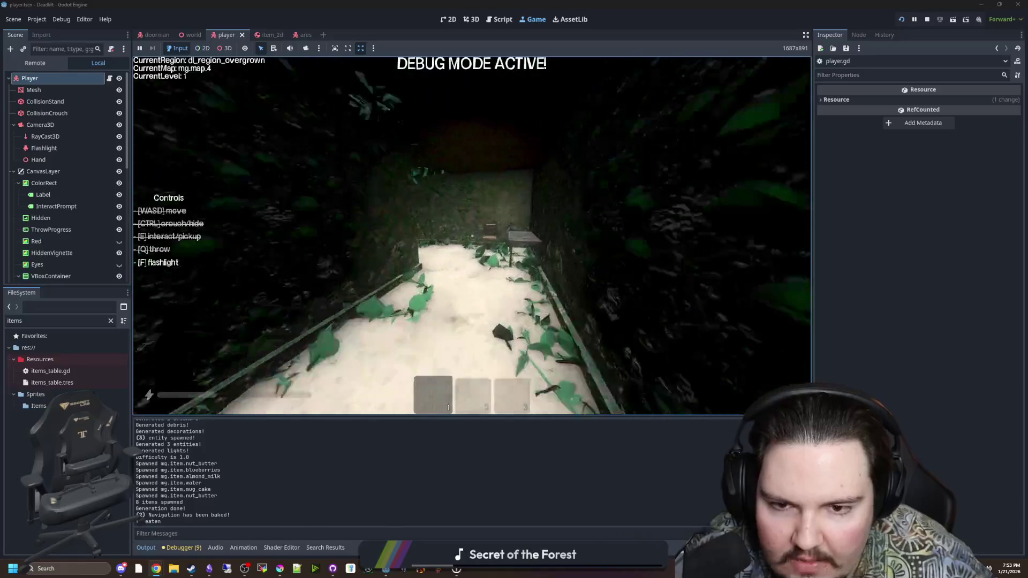
Walk the leafy corridor to the table room, then toward the creature in the rock-strewn bench corridor.
key(w)
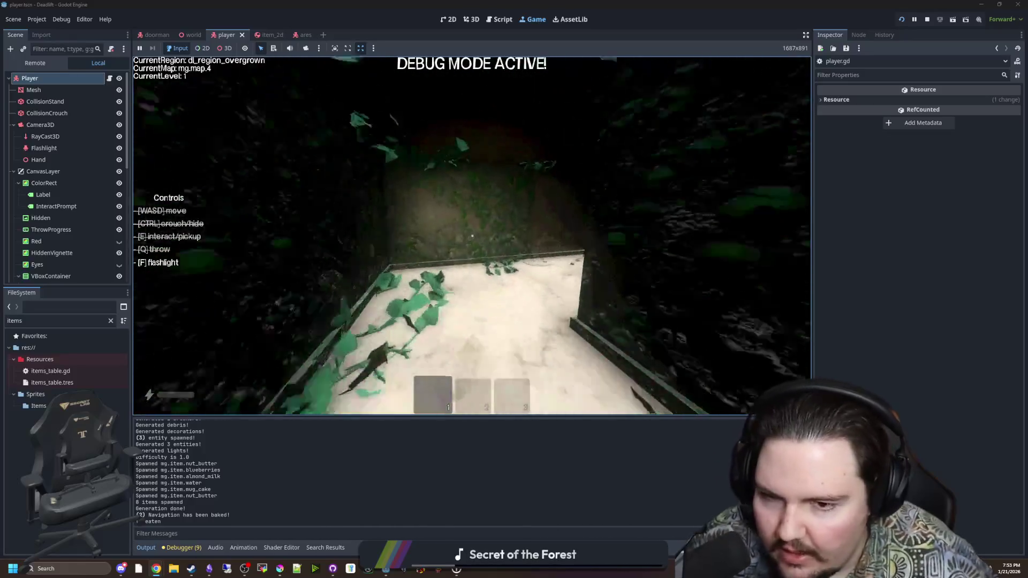
key(w)
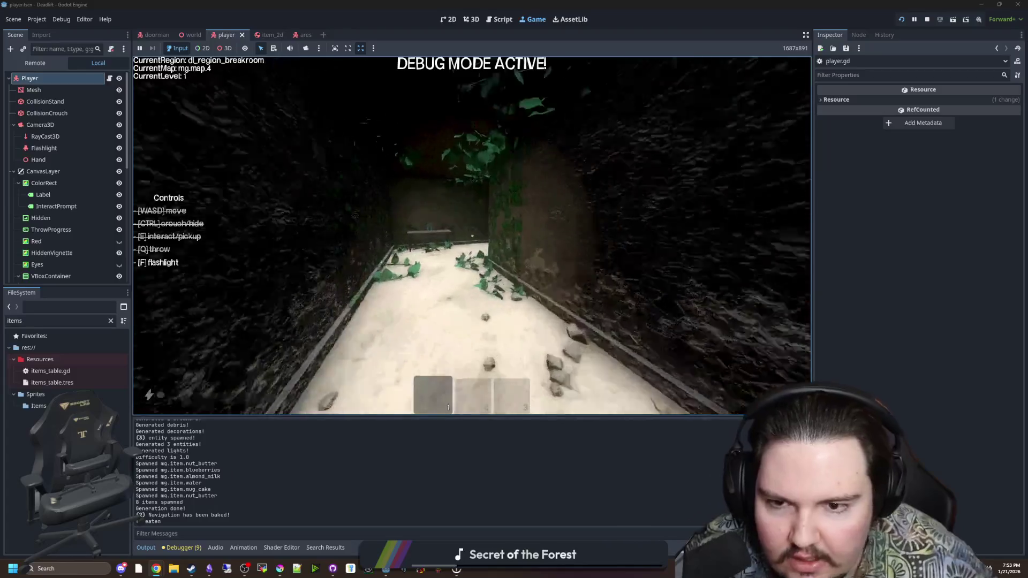
key(w)
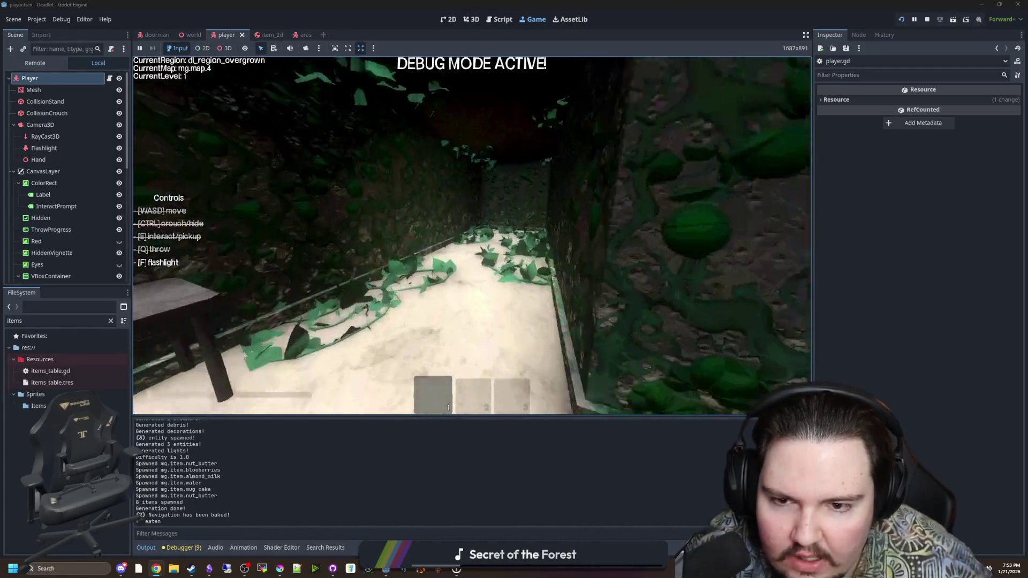
key(w)
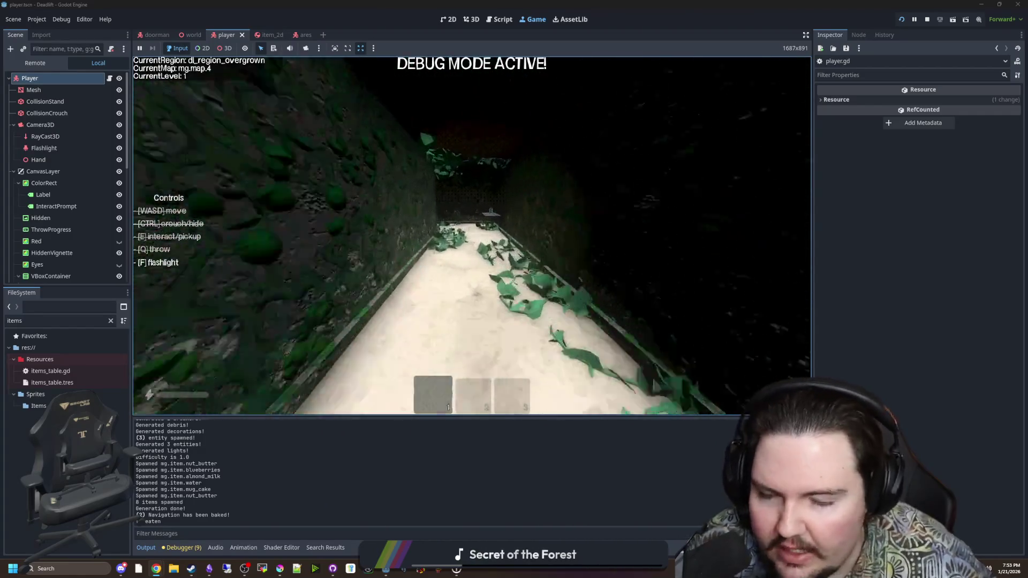
key(w)
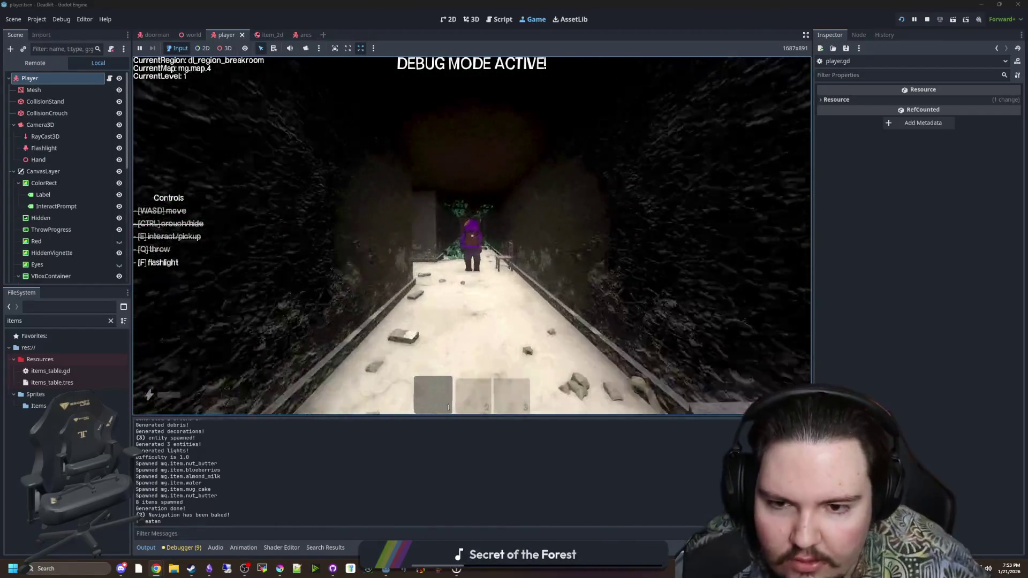
key(w)
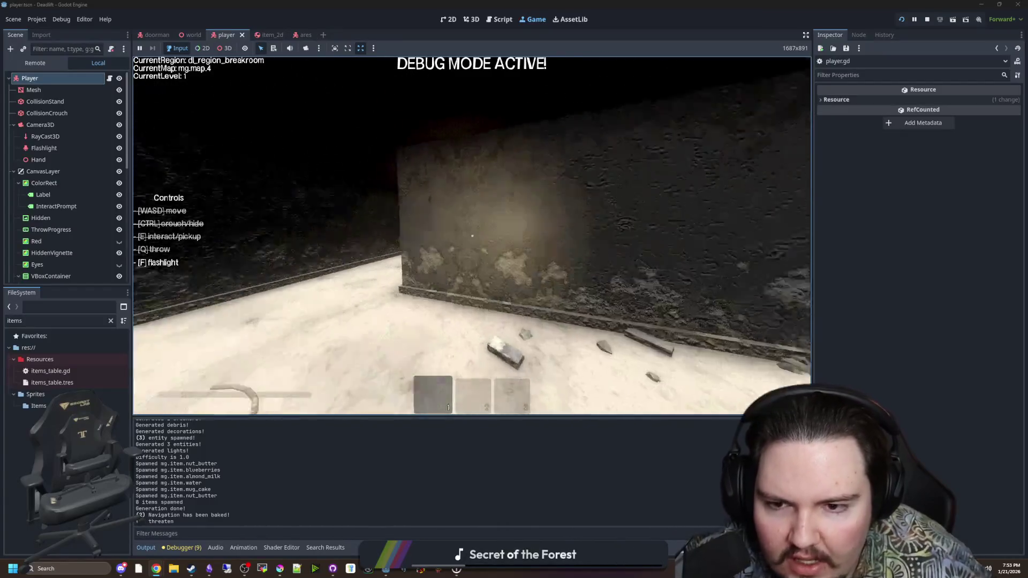
key(w)
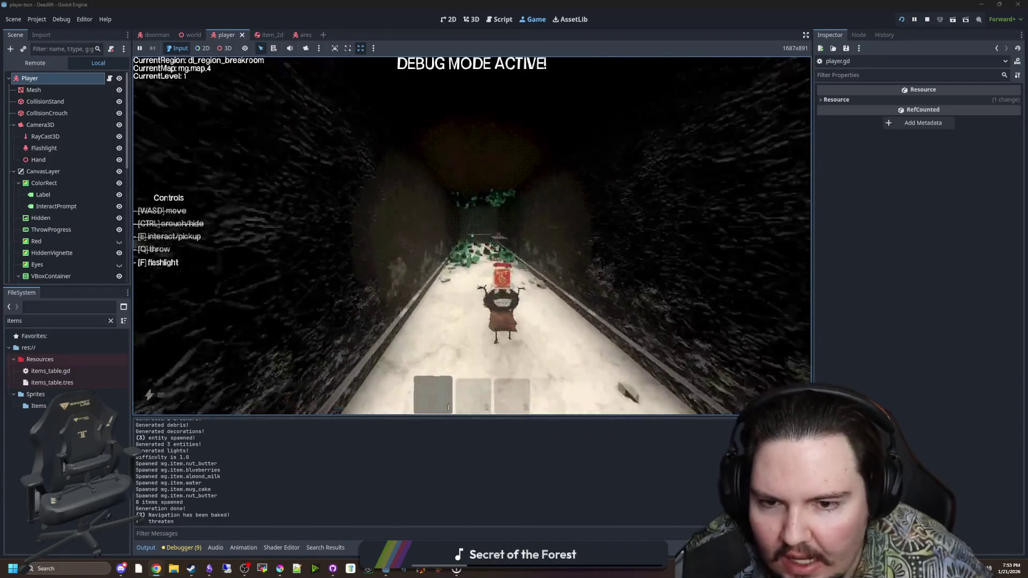
Continue down the bench corridor, past the chair room and table, along the vine-covered corridor.
key(w)
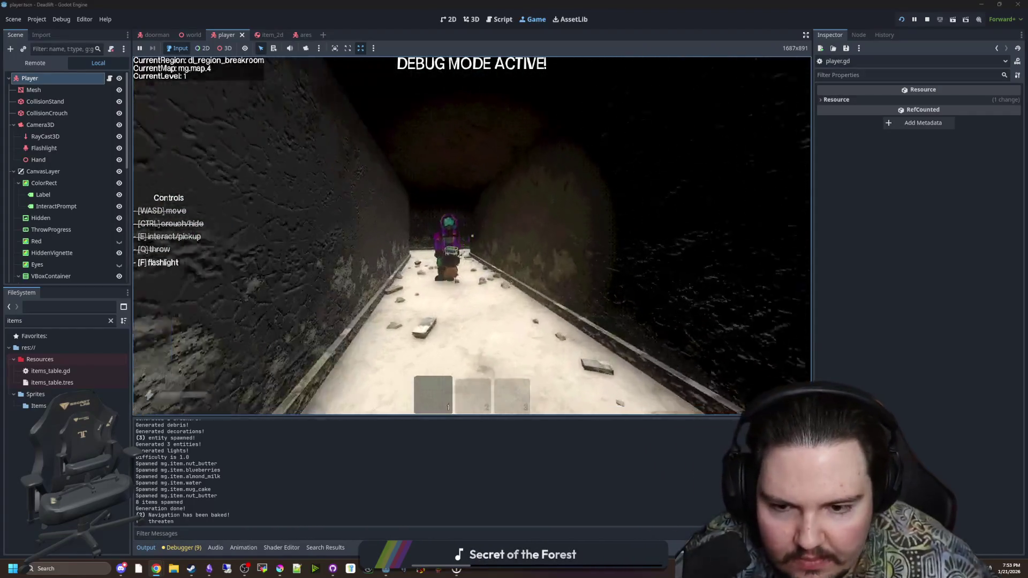
key(w)
key(w)
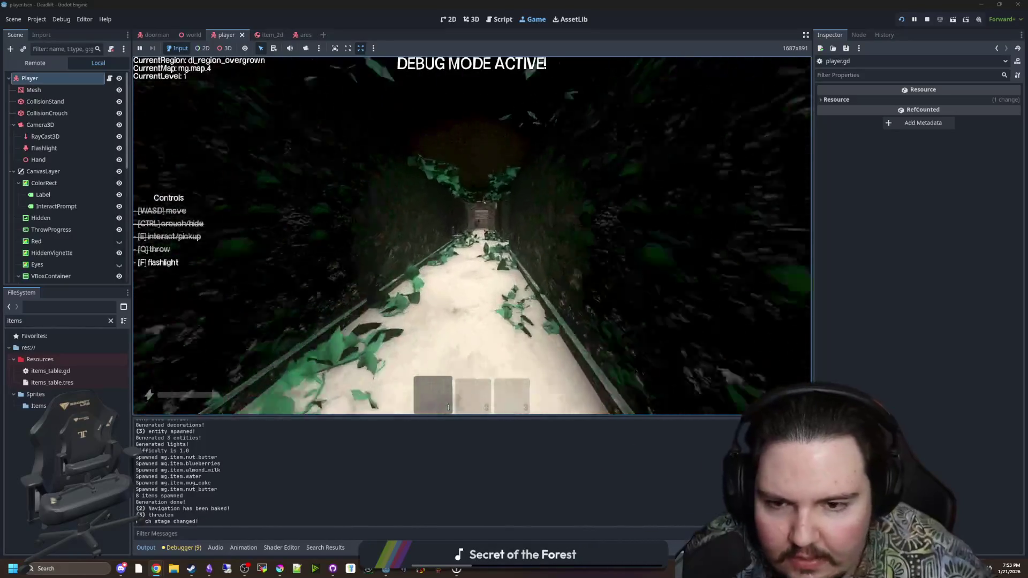
key(w)
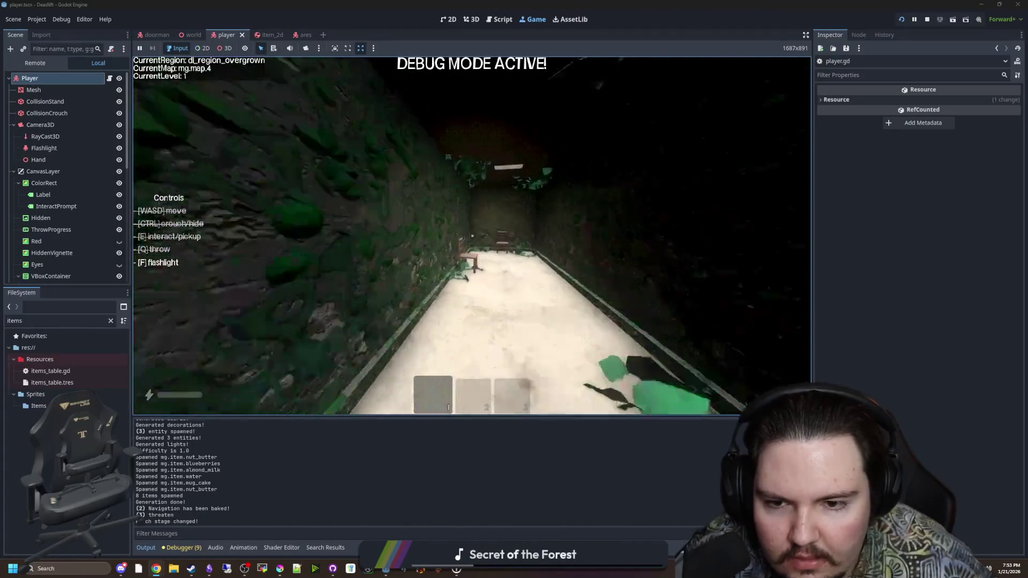
key(w)
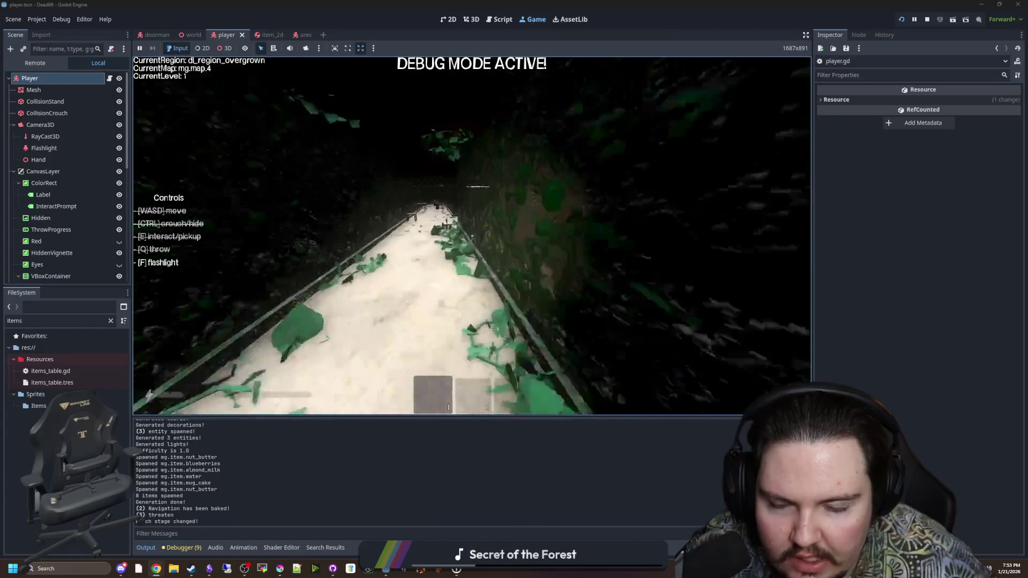
key(w)
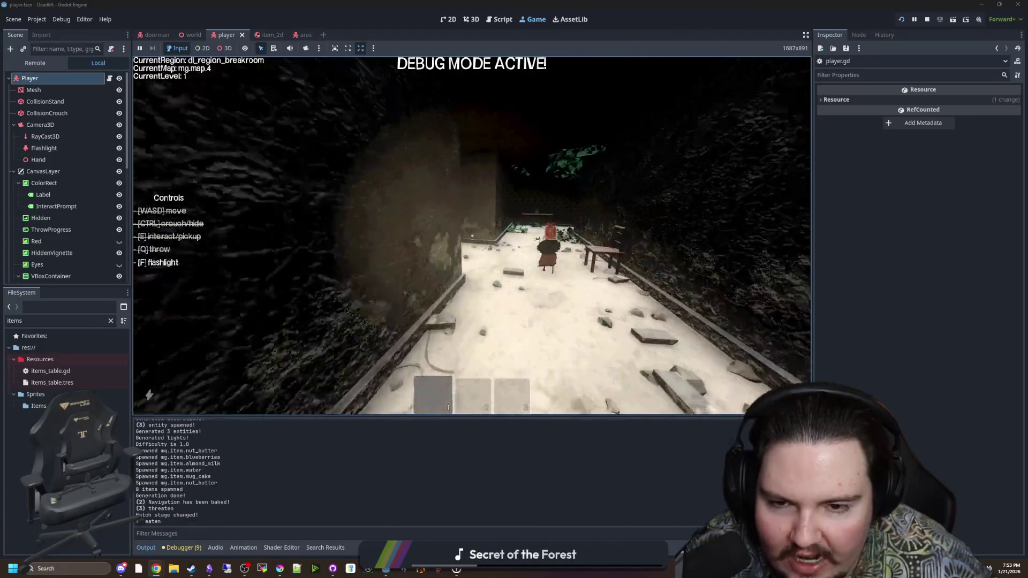
key(w)
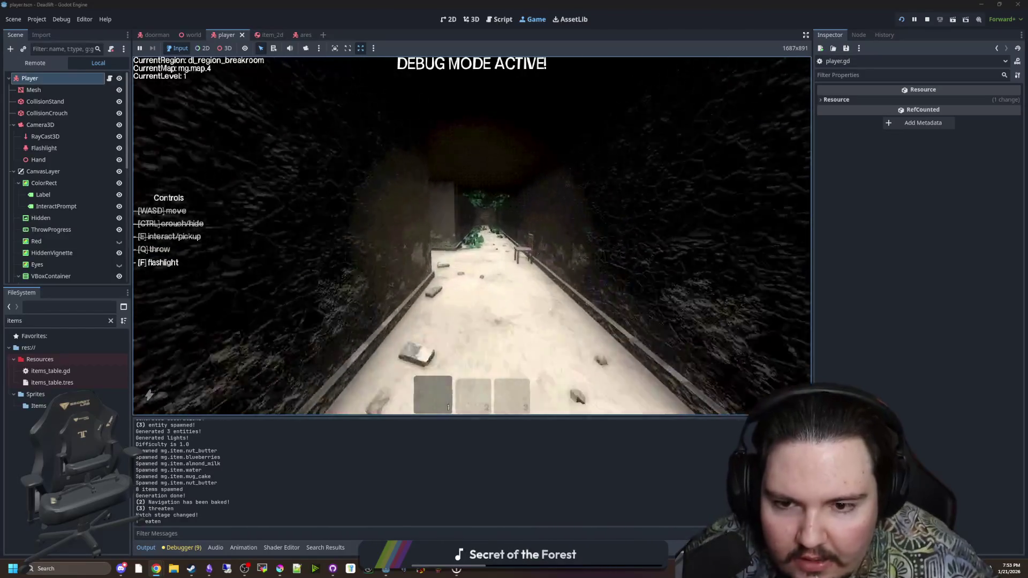
key(w)
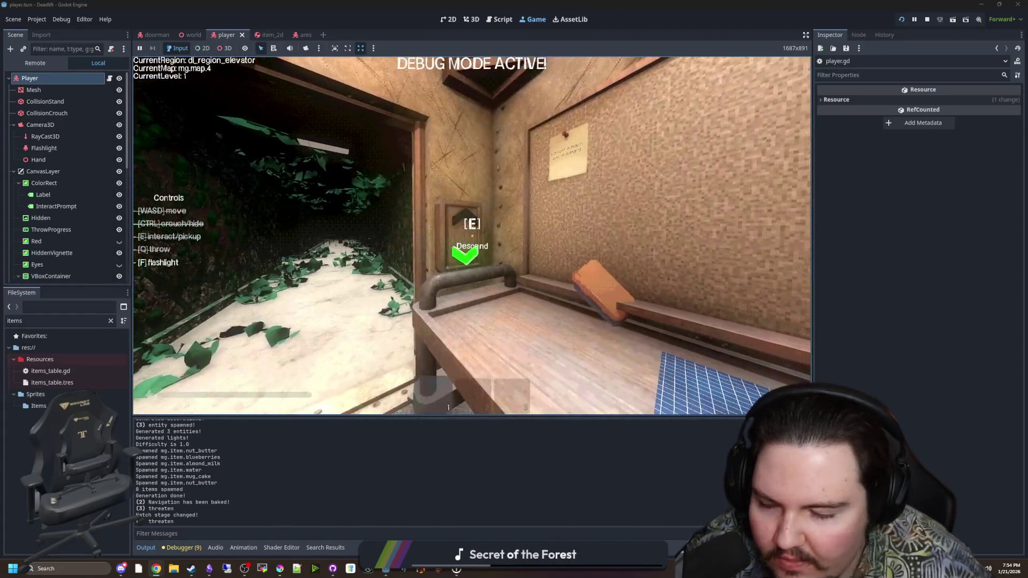
Reach the elevator and descend twice, skipping the consume and drink prompts, to level 3.
key(w)
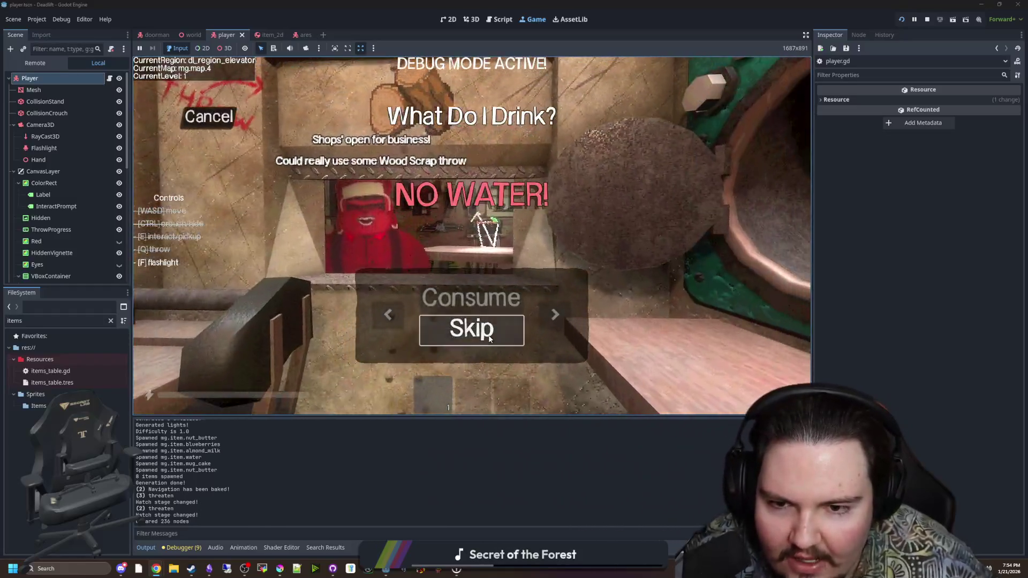
click(489, 338)
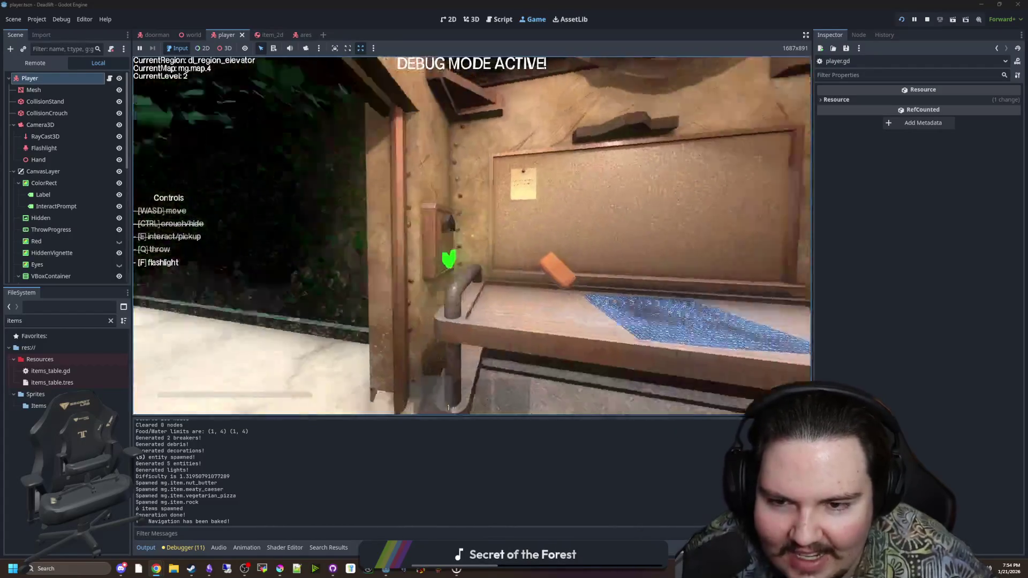
key(e)
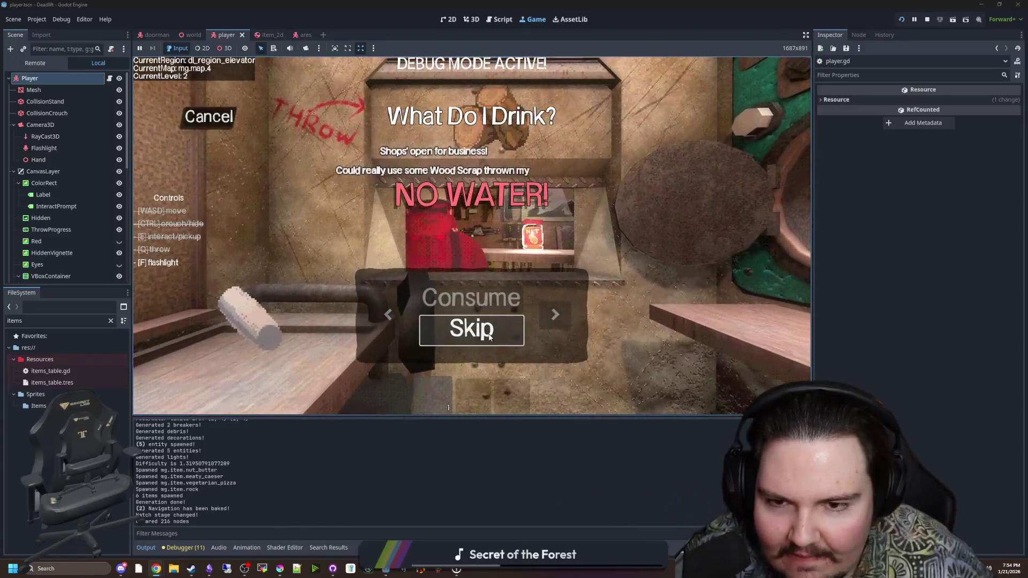
click(490, 336)
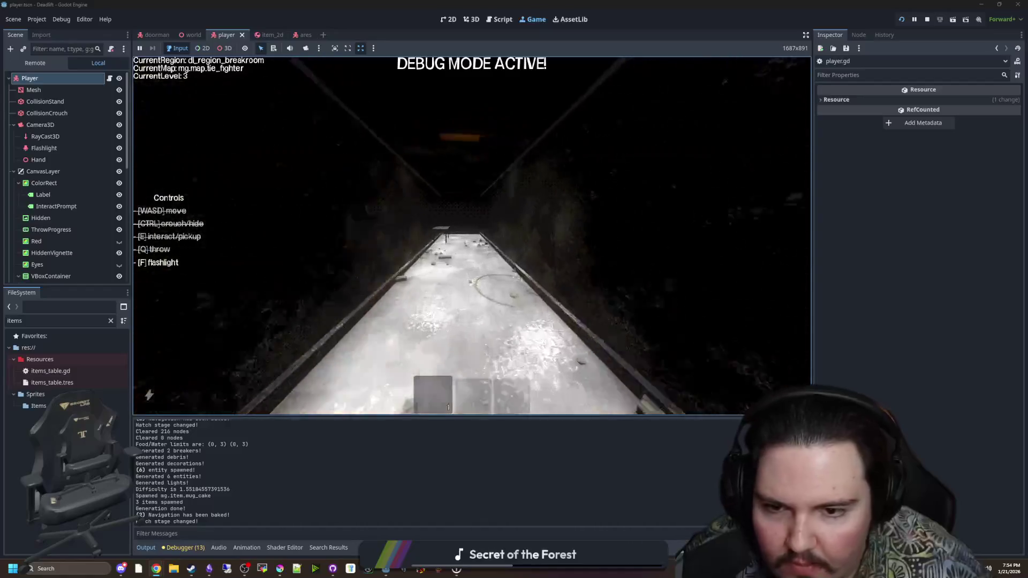
Walk into the elevator room and skip the food and drink prompts to reach level 4.
key(w)
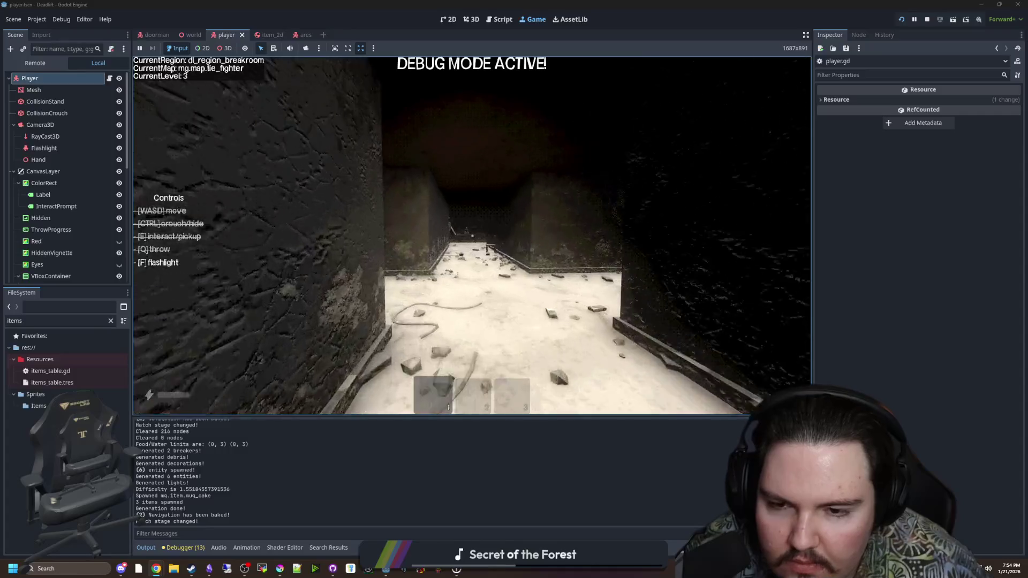
key(w)
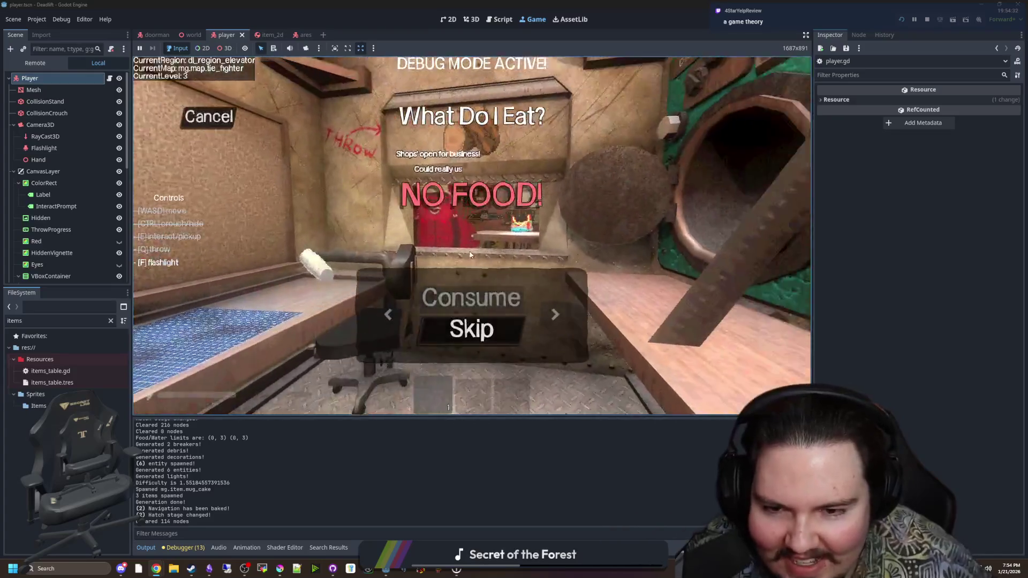
click(471, 329)
click(477, 338)
Explore the freezer corridor and the blood-stained butchery corridors up to the table.
key(w)
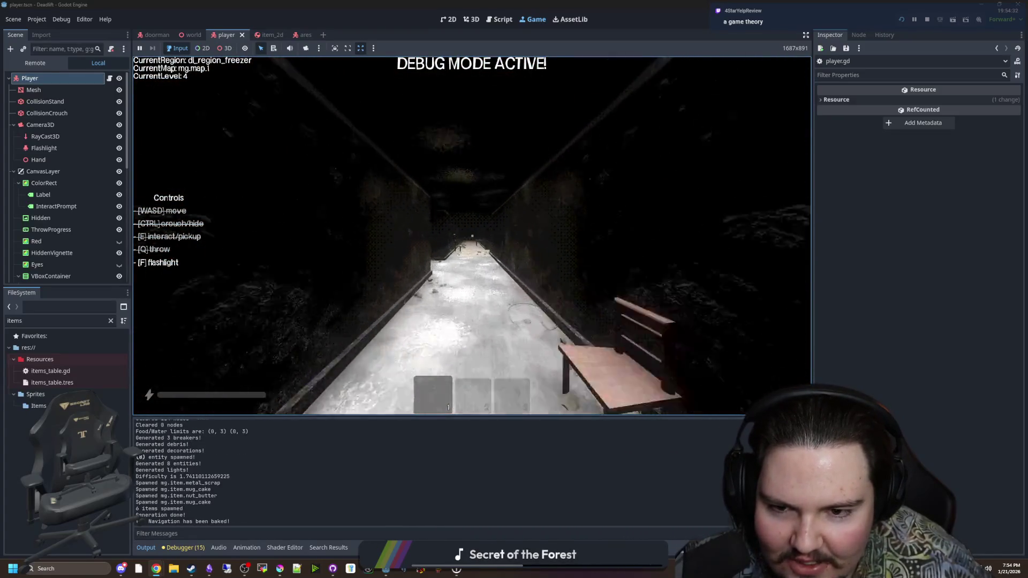
key(shift+w)
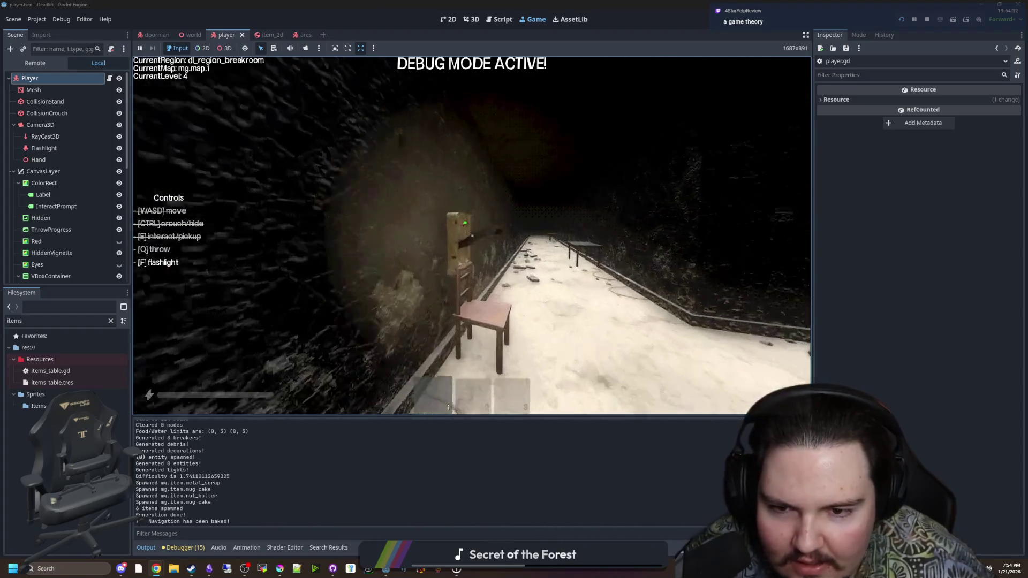
key(w)
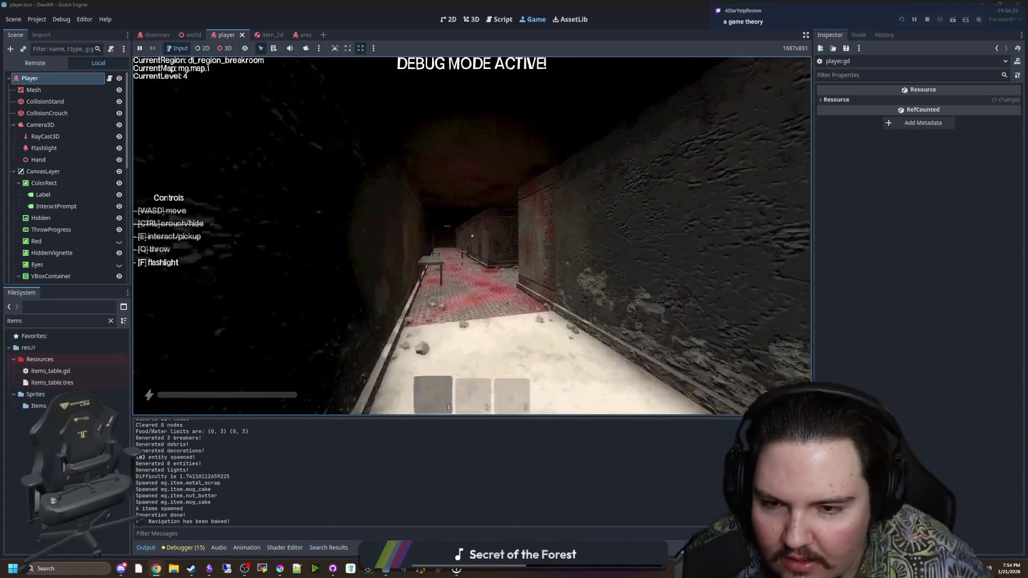
key(shift+w)
key(w)
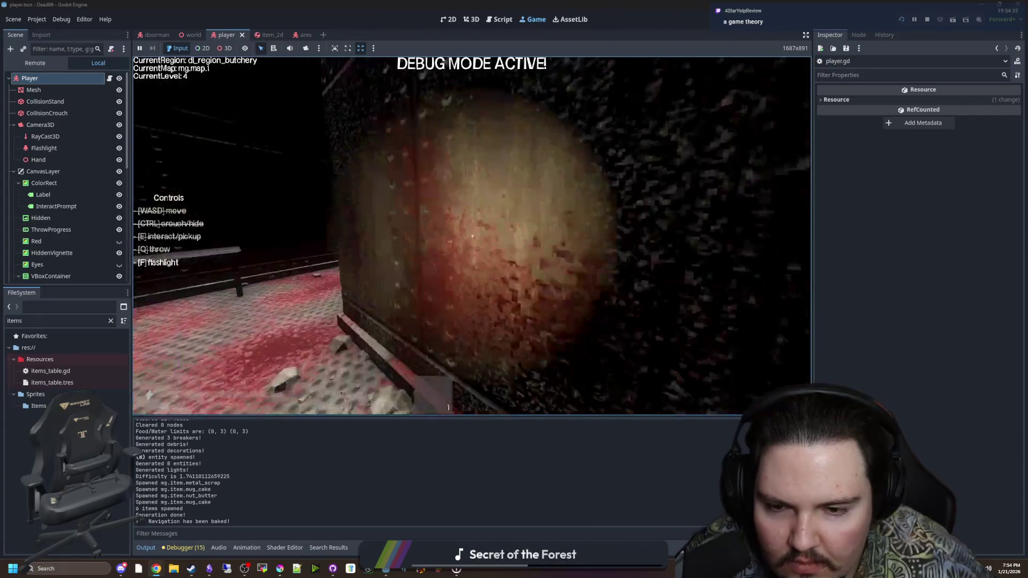
key(w)
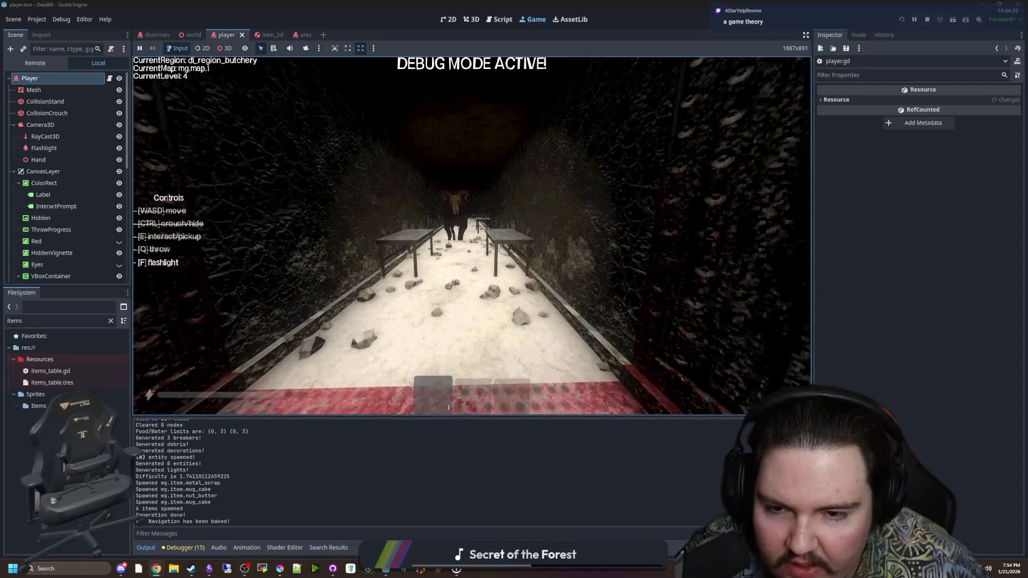
key(w)
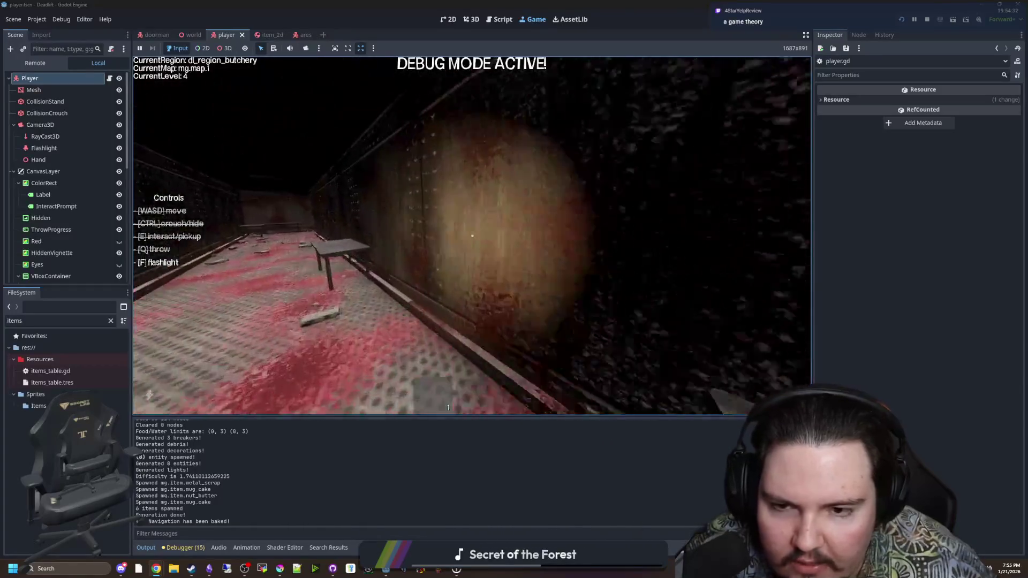
key(w)
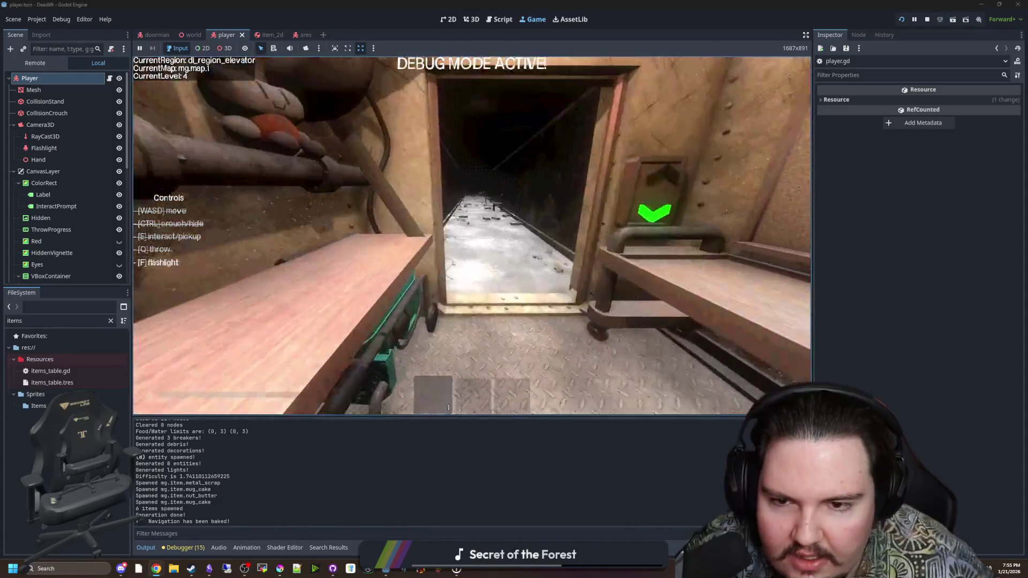
Pick up the white item from the desk and throw it toward the ram-skull creature.
key(e)
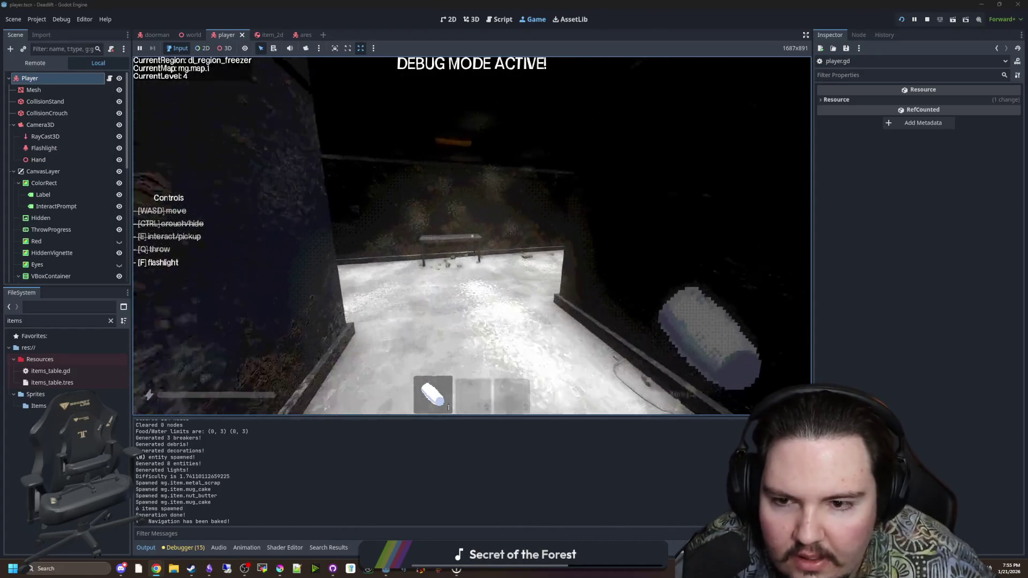
key(q)
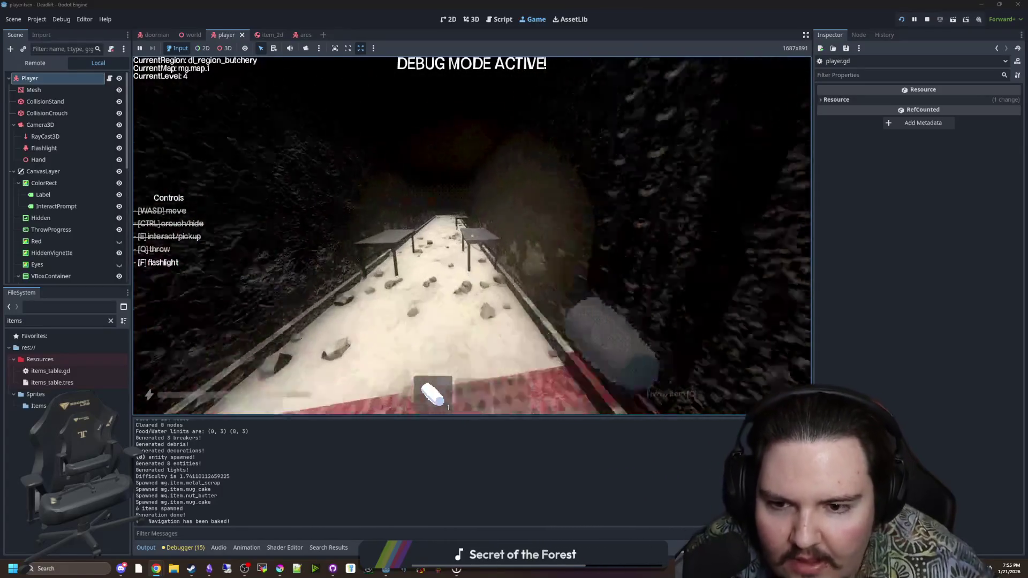
key(q)
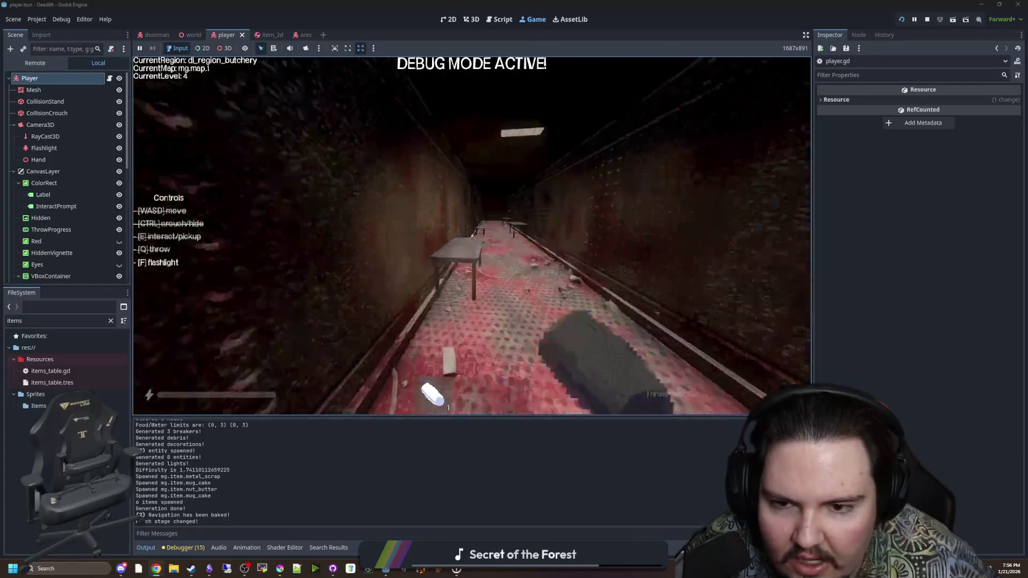
key(q)
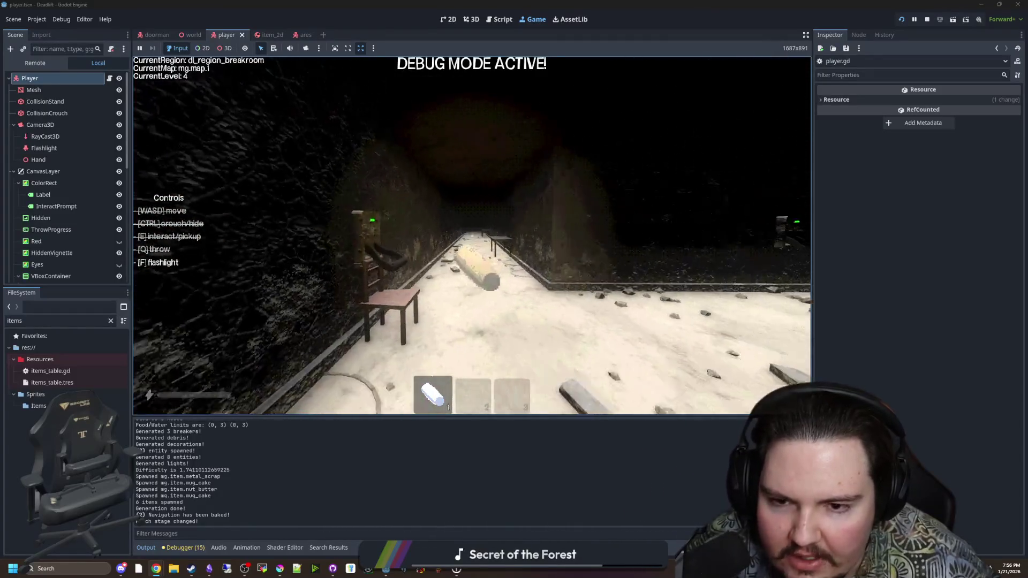
Approach the creature in the breakroom, then turn back down the butchery corridor with tables.
key(w)
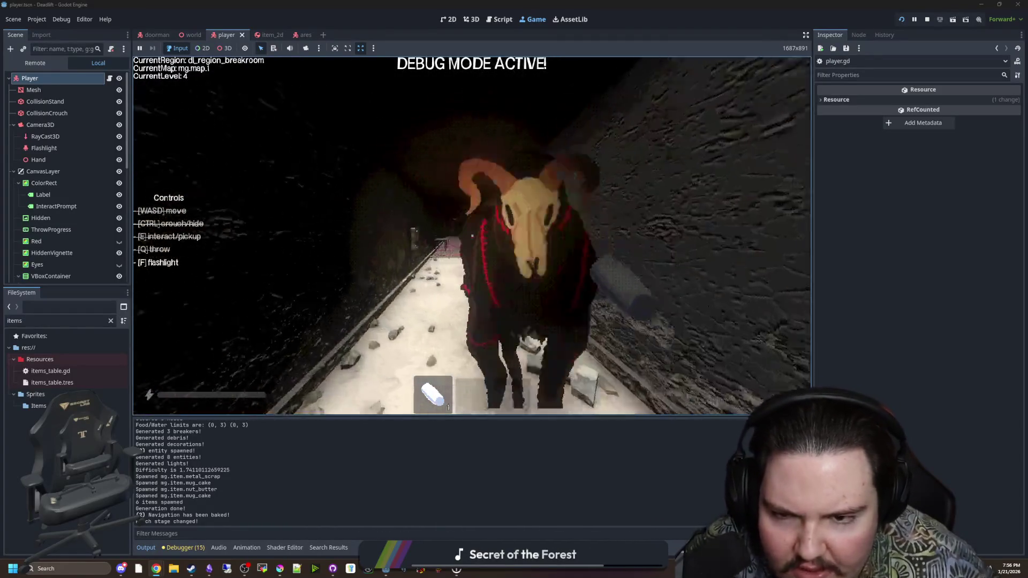
mouse_move(472, 236)
key(w)
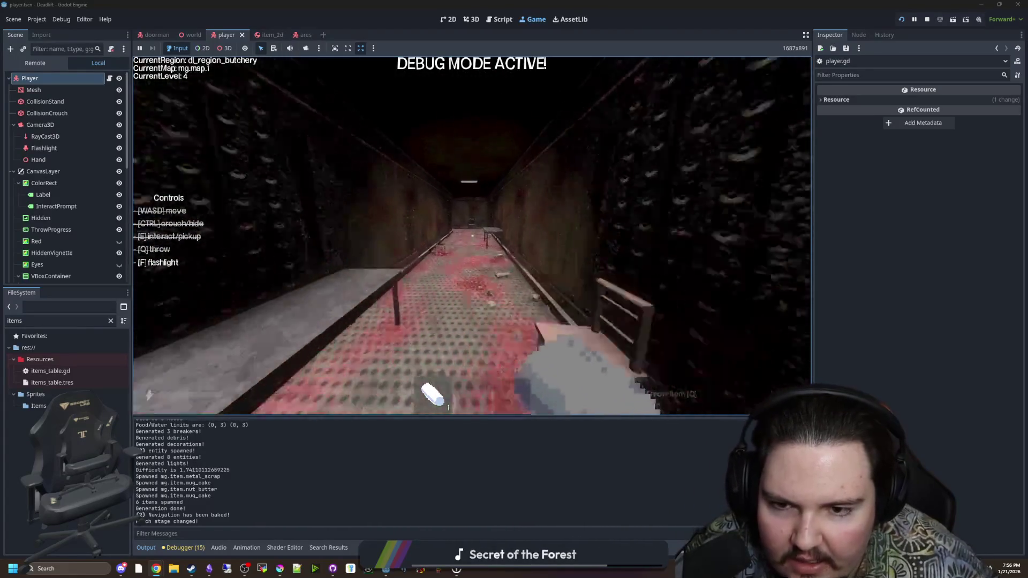
key(w)
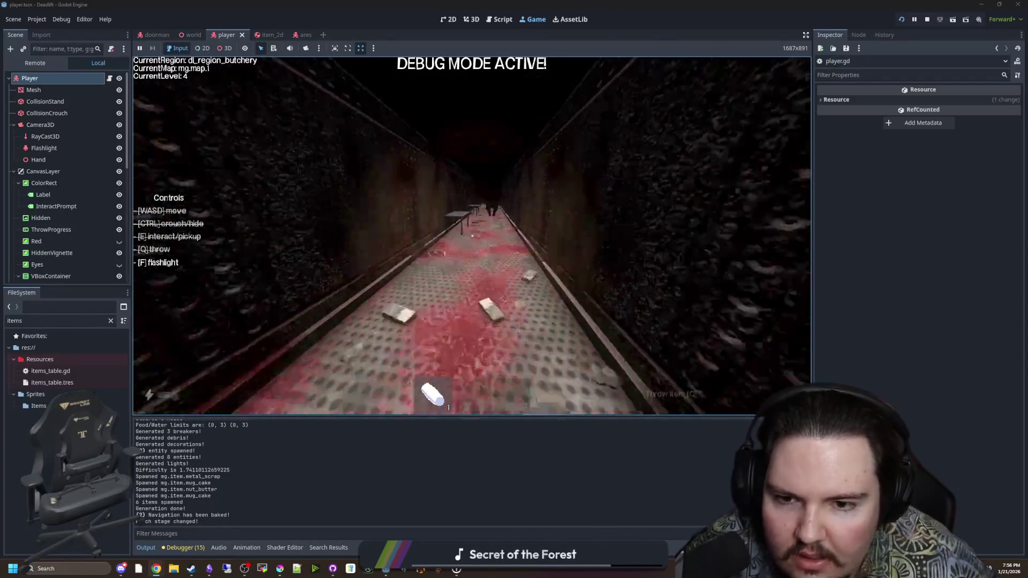
Throw the held item and walk past the bench to the table at the corridor's end.
key(q)
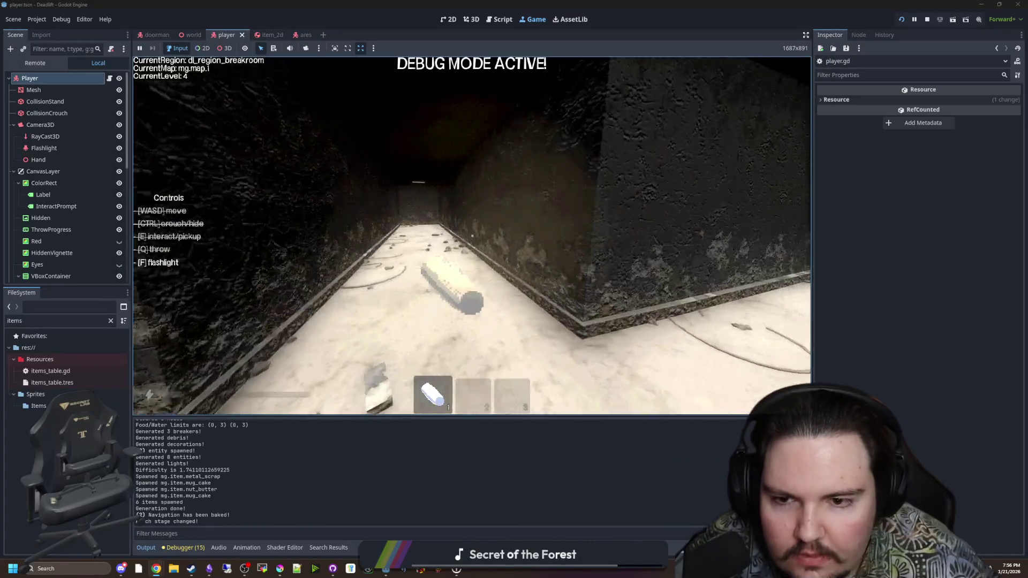
key(w)
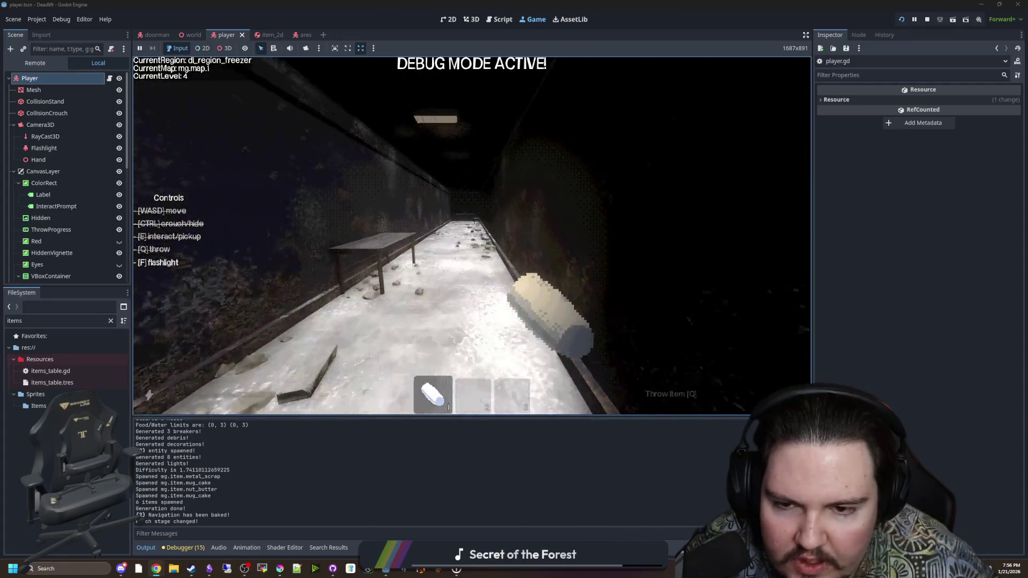
key(w)
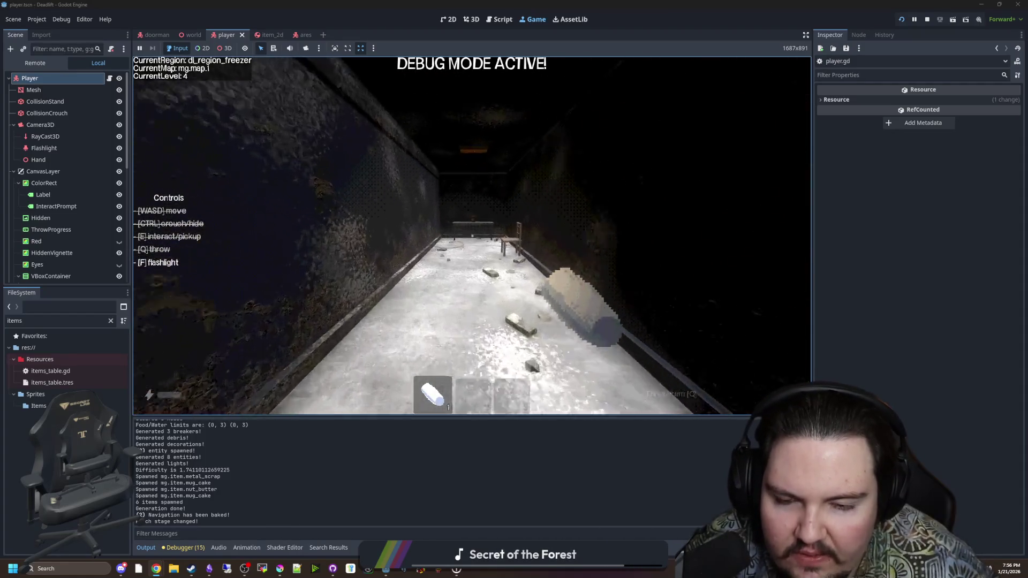
key(w)
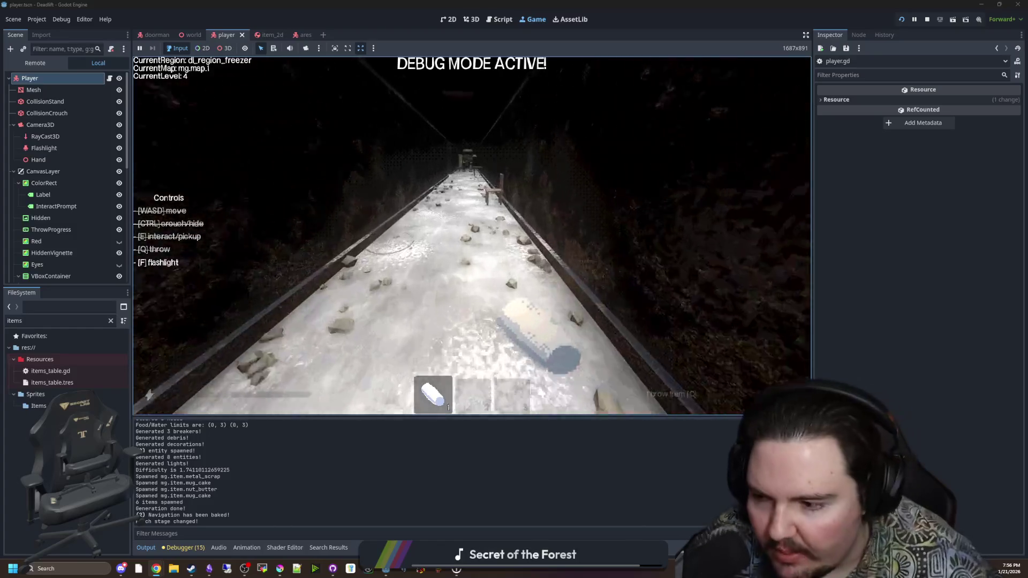
key(w)
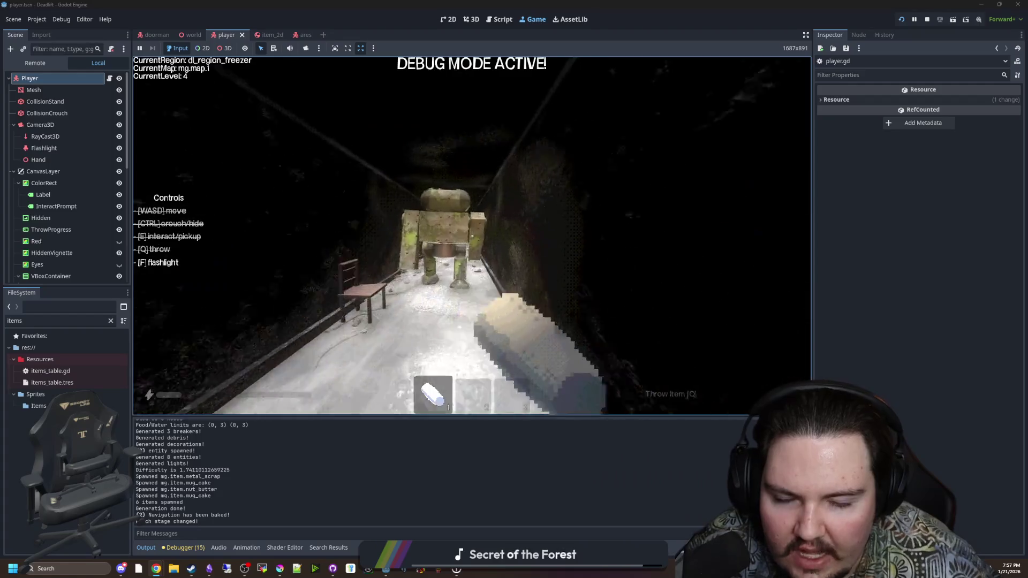
Pick up the yellow loaf and throw it down the butchery corridor.
key(w)
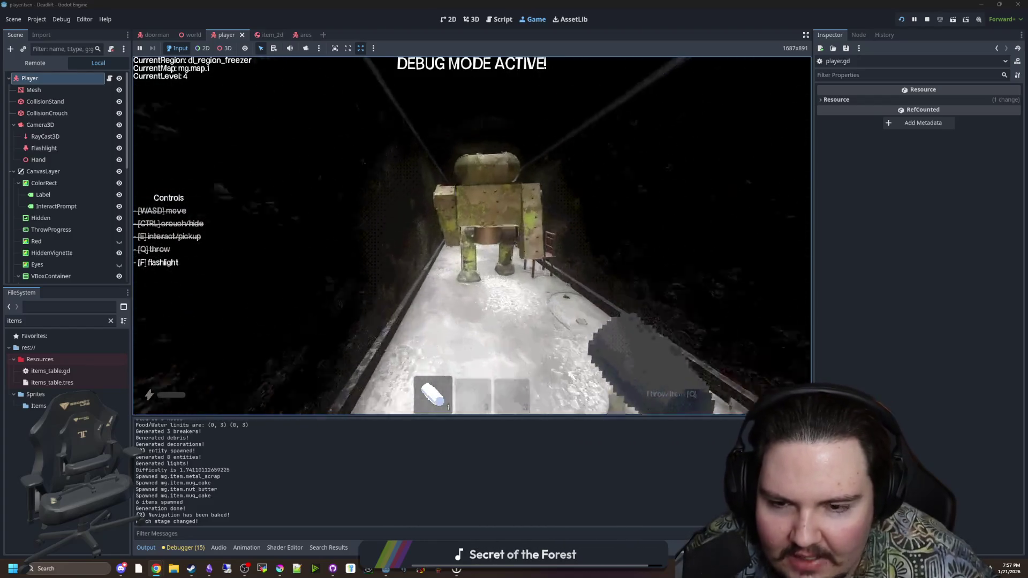
key(e)
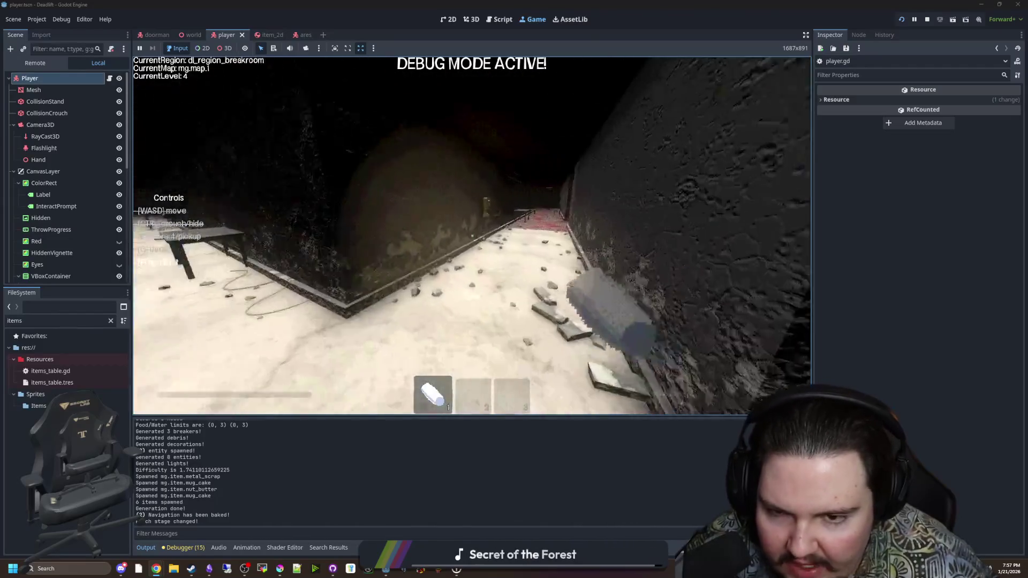
key(w)
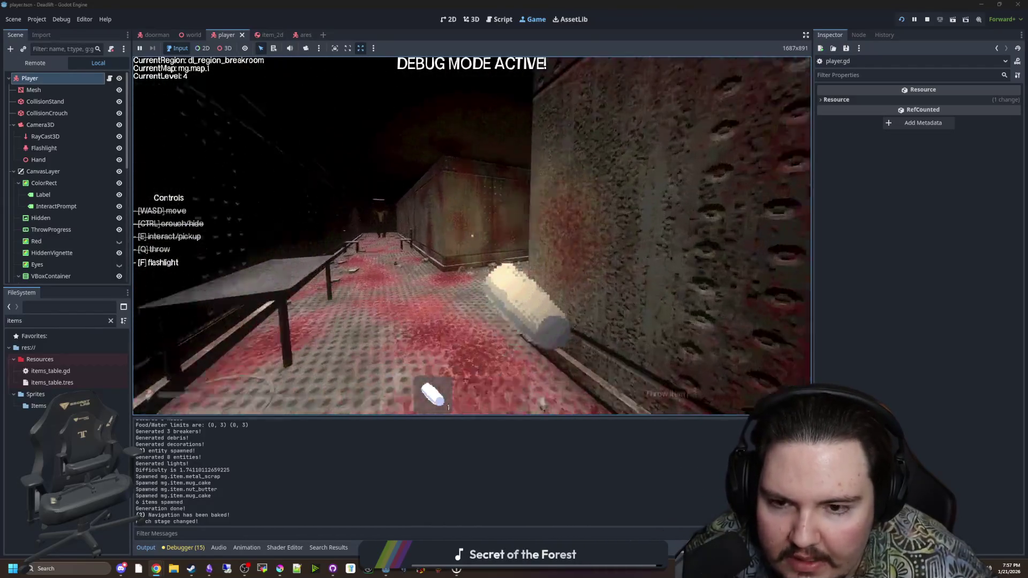
key(w)
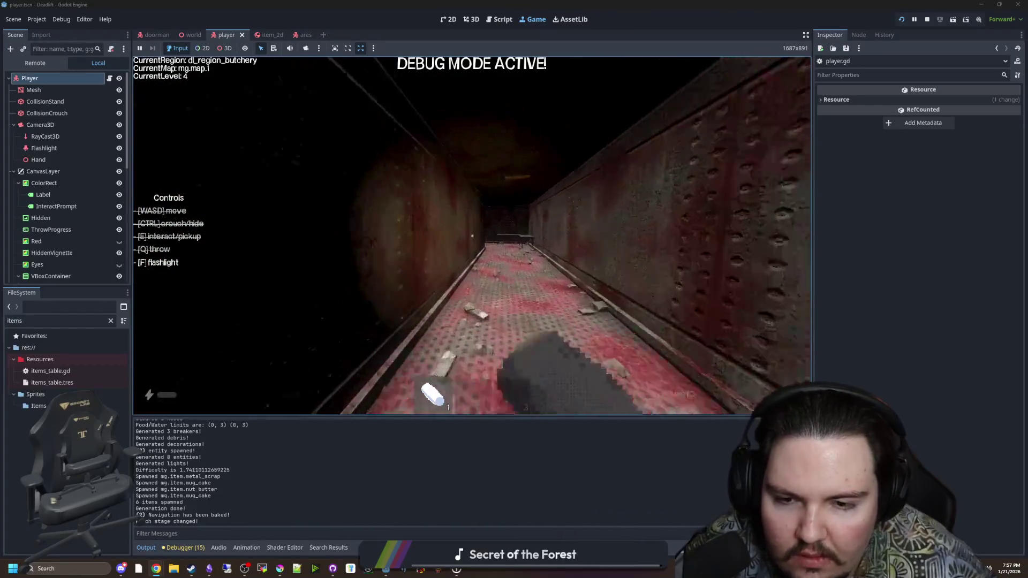
key(q)
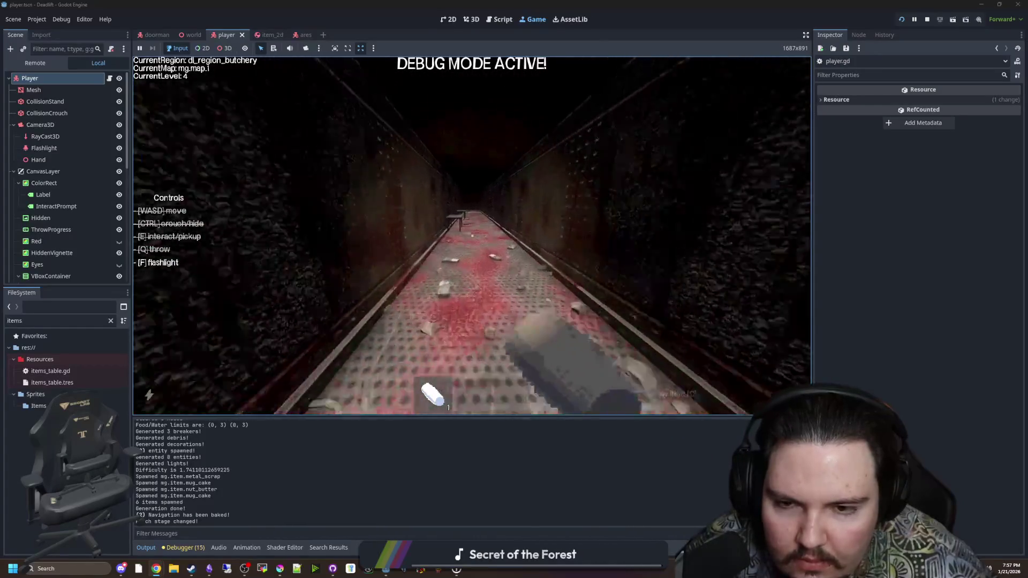
Retrieve the loaf, toss it onto the breakroom floor, then carry it into the freezer and drop it.
key(w)
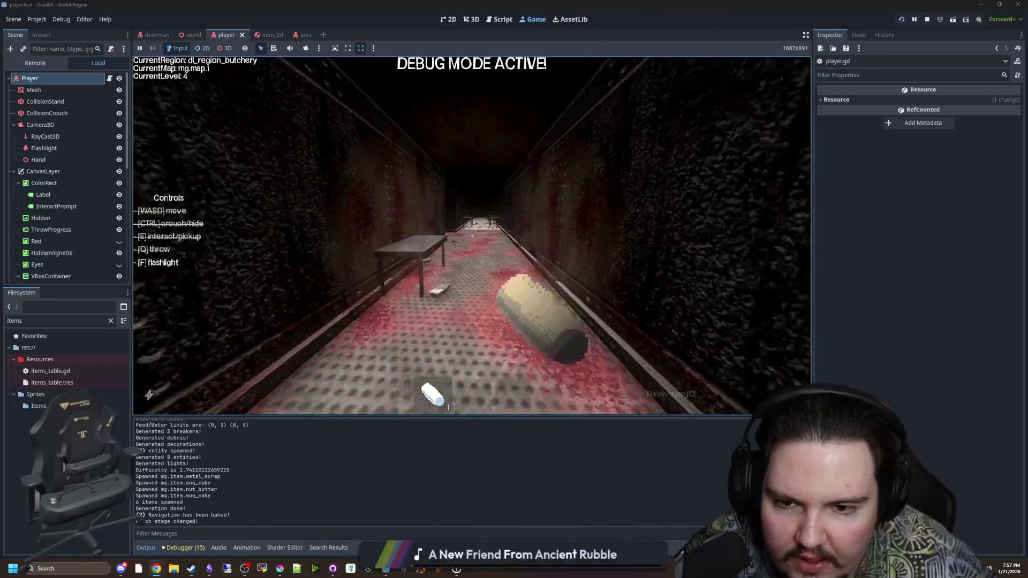
key(w)
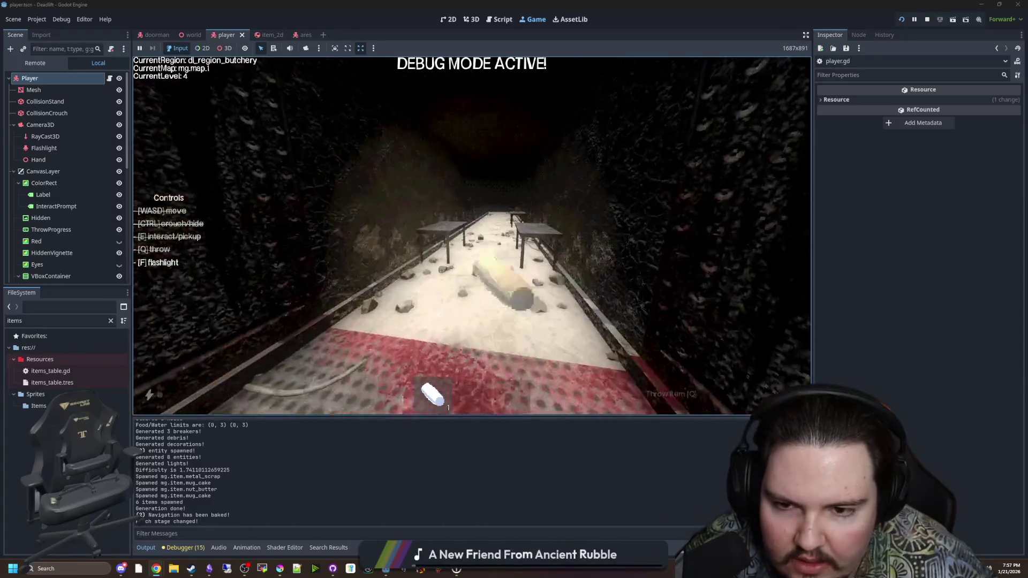
key(e)
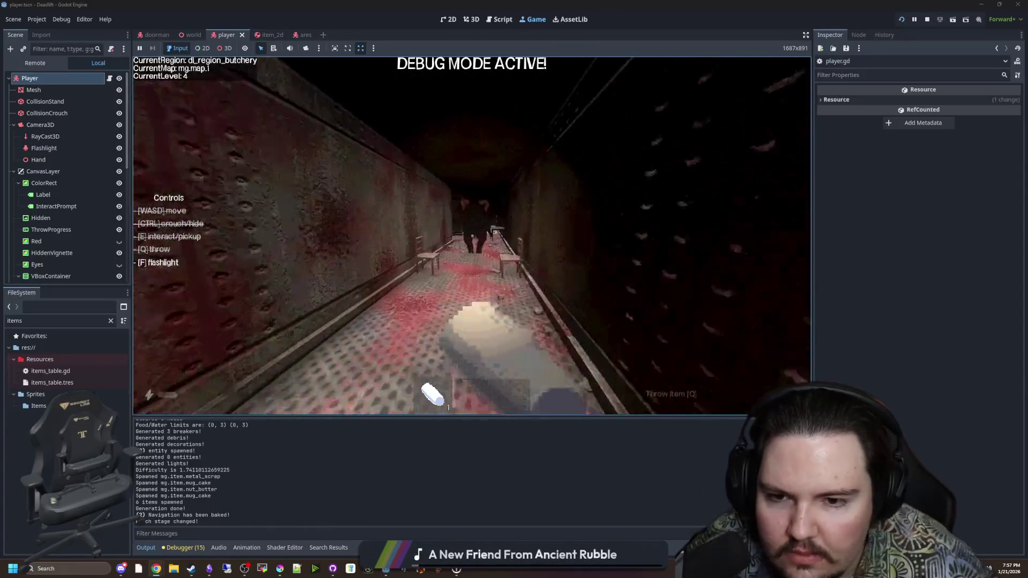
key(q)
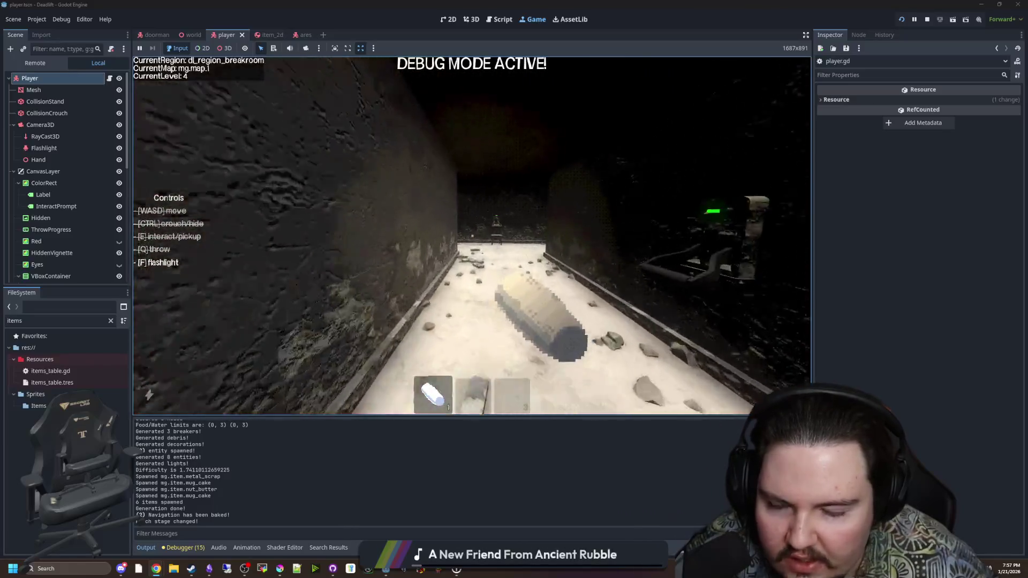
key(e)
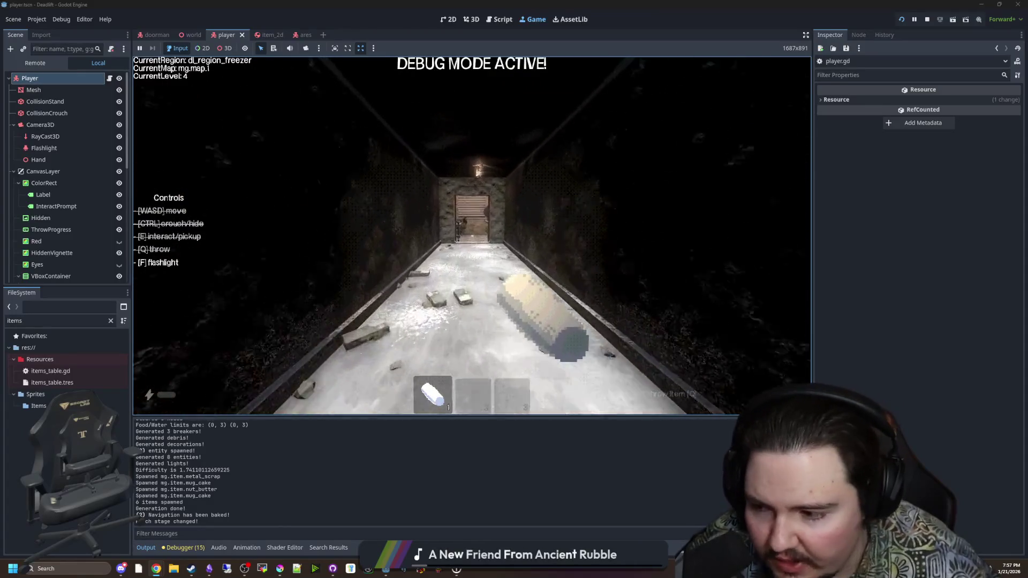
key(q)
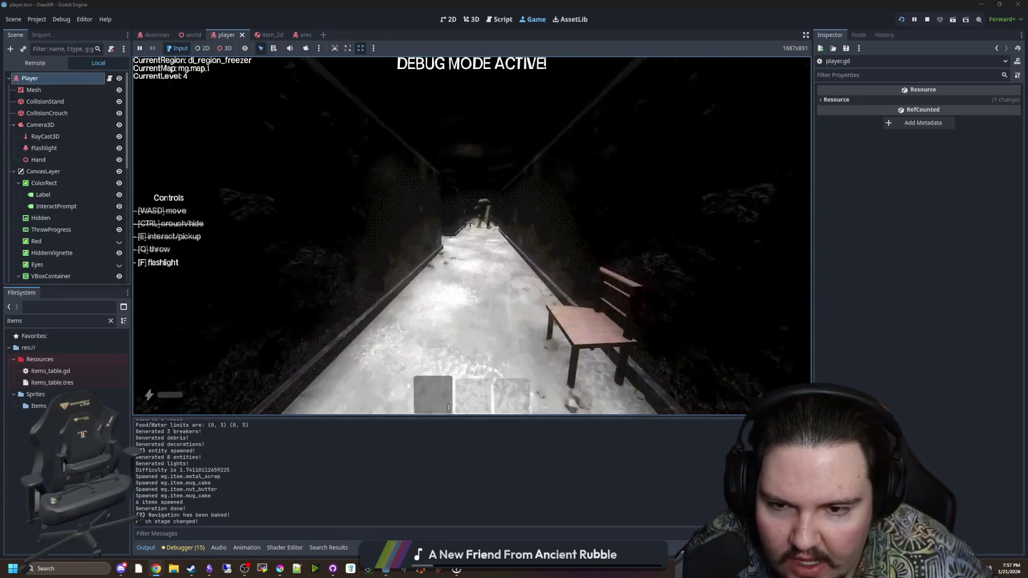
Dodge the robot creature in the freezer corridor and run to the lit doorway.
key(w)
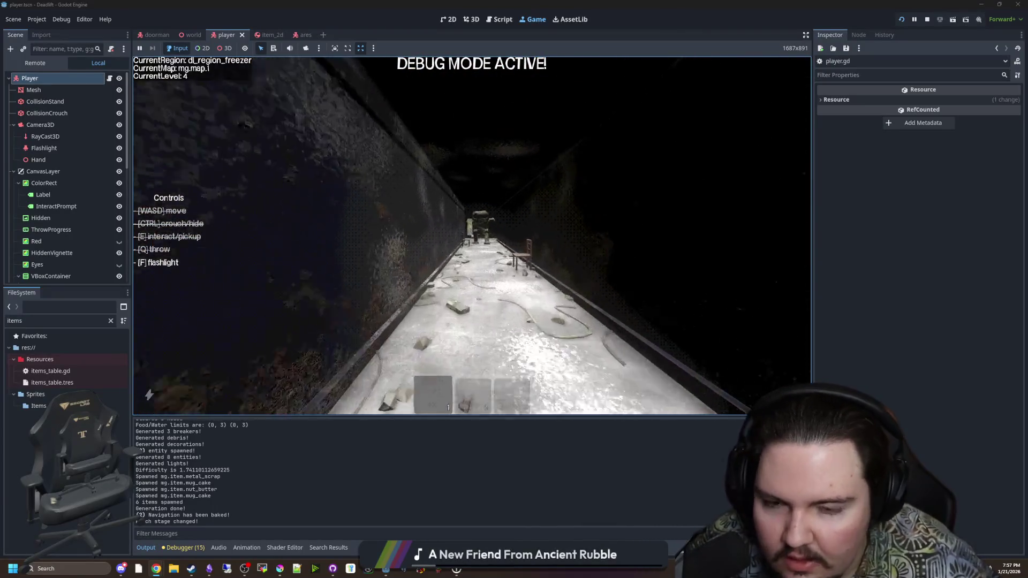
key(s)
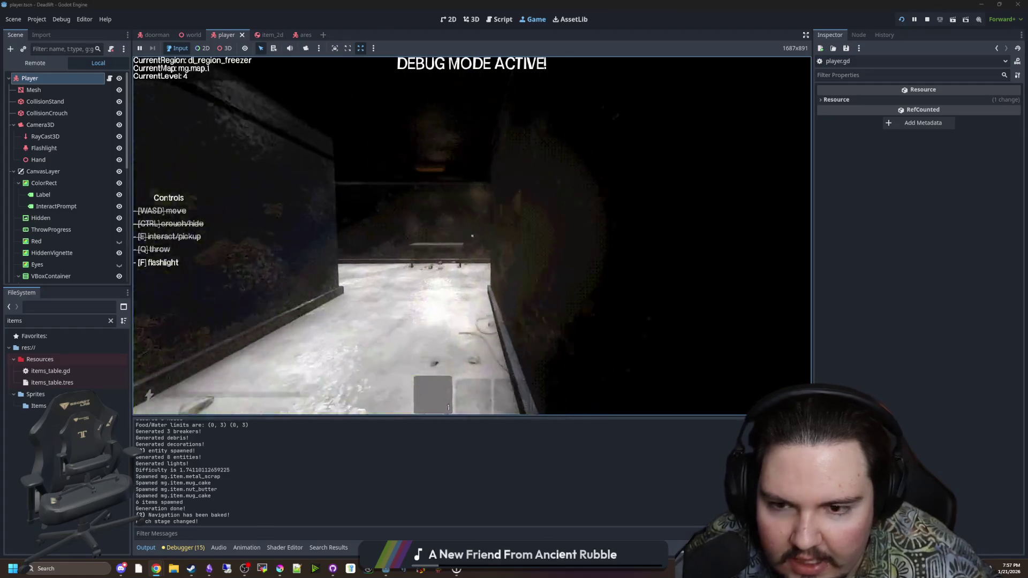
key(w)
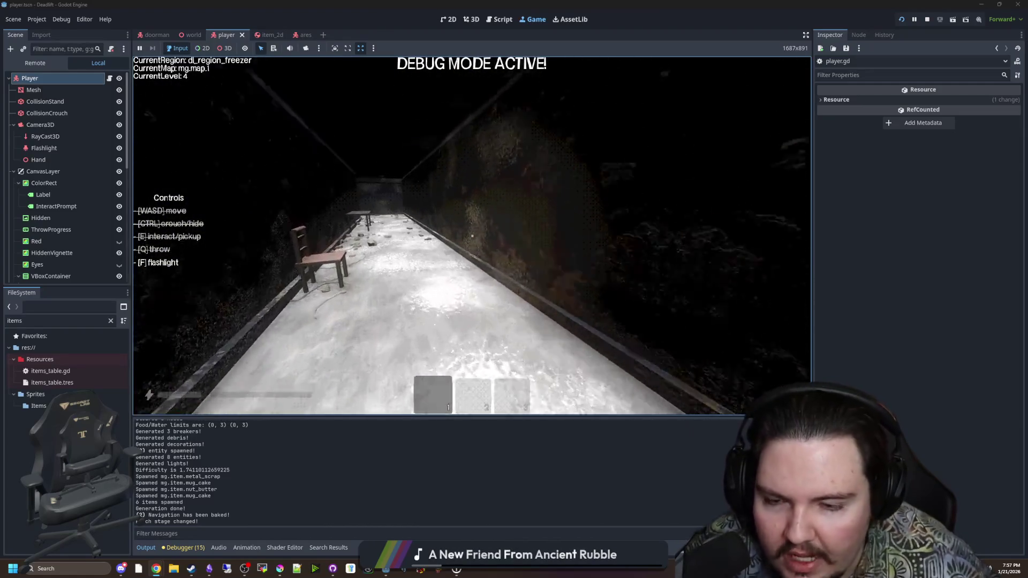
key(w)
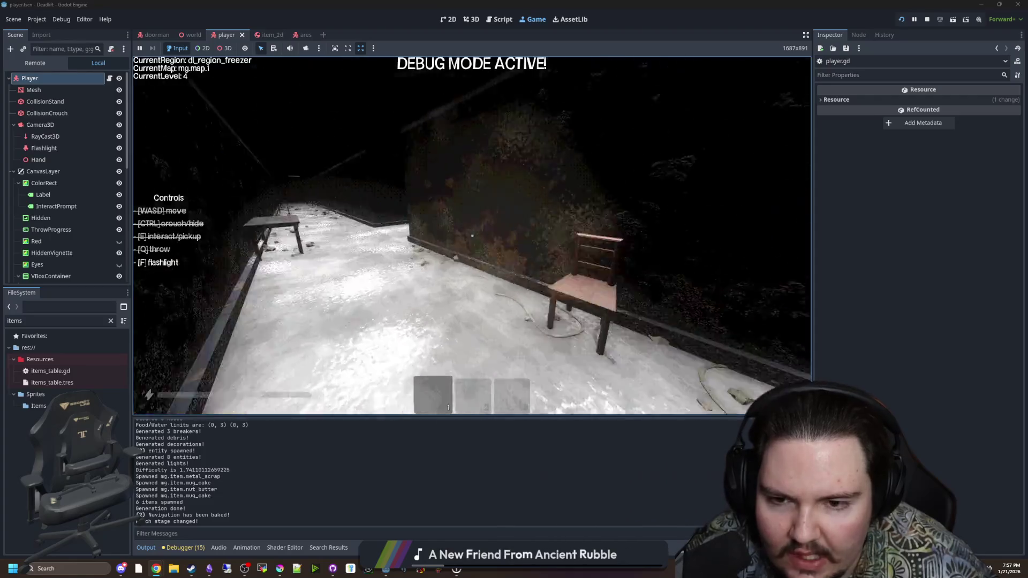
key(s)
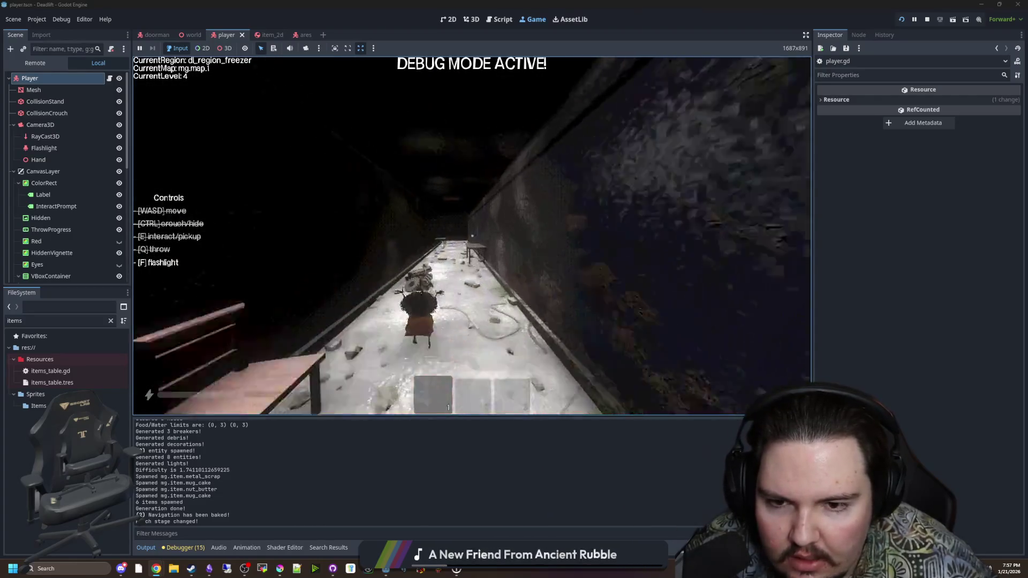
key(w)
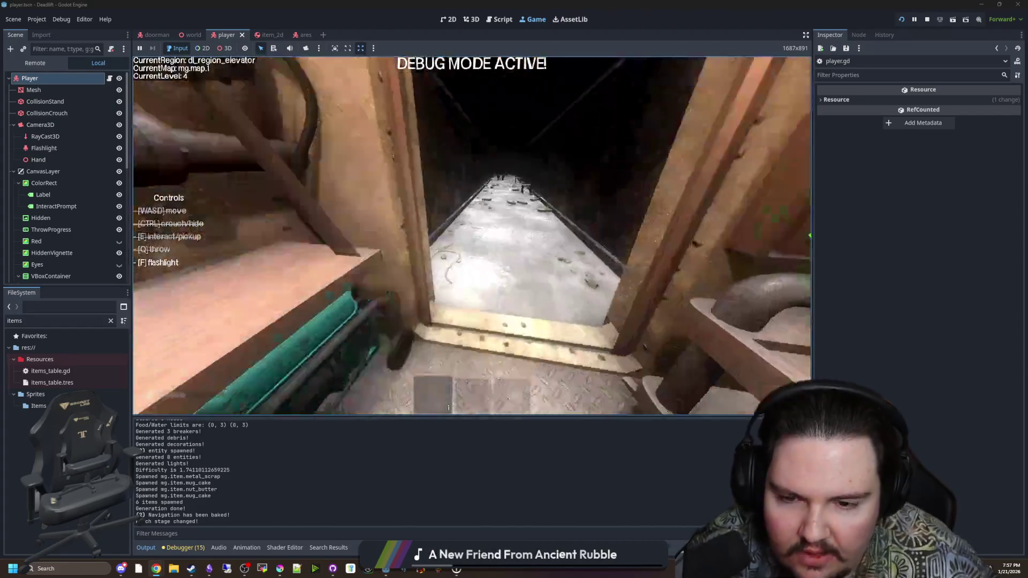
Pause the game at the elevator and bring up the maximized Miro board.
key(Escape)
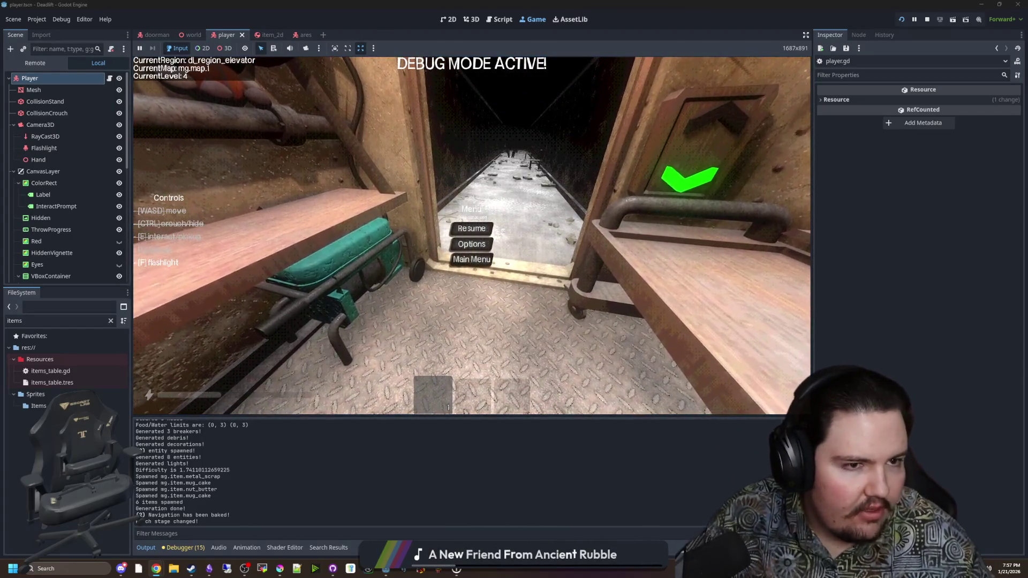
key(alt+Tab)
double_click(504, 200)
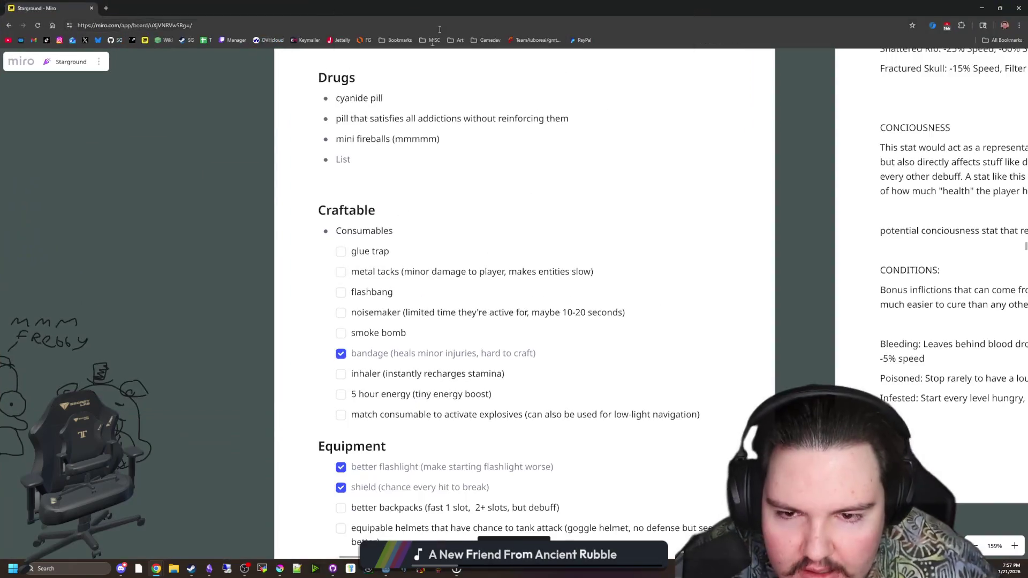
Navigate to the Levels/Biomes card and select the '1: semi-exposed administrative lobby' heading.
scroll(249, 356, down, 3)
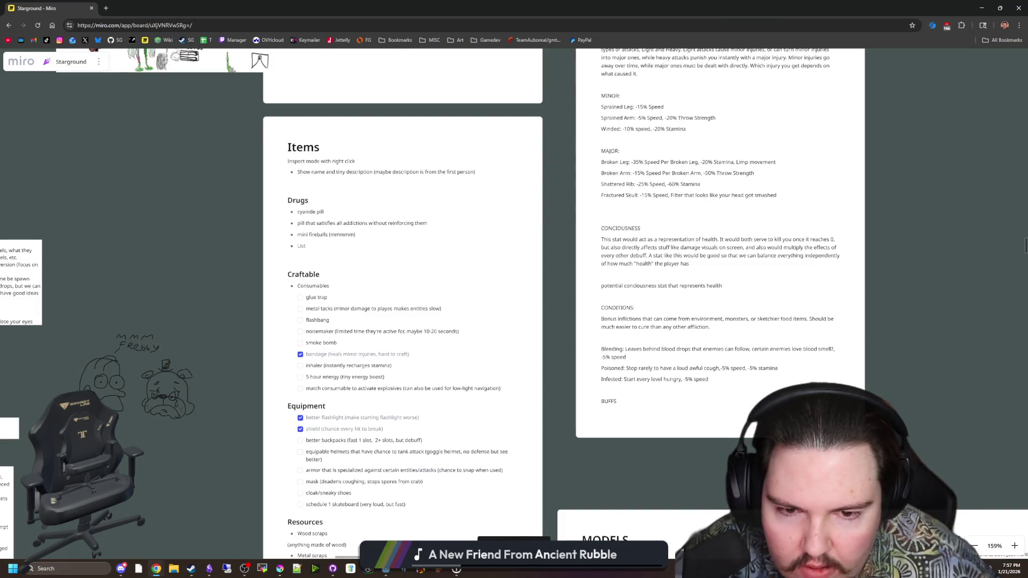
scroll(650, 388, right, 10)
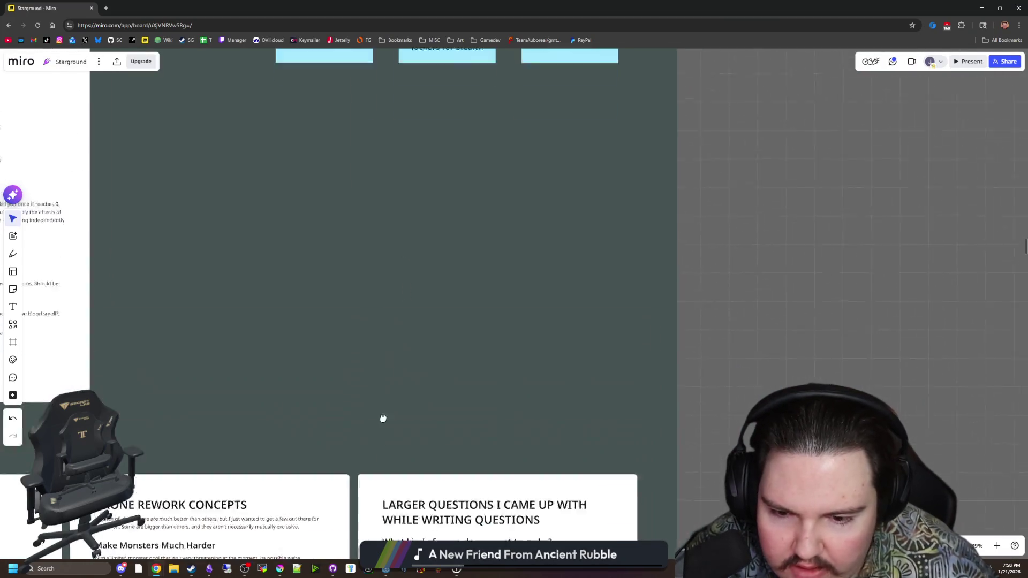
scroll(383, 418, up, 10)
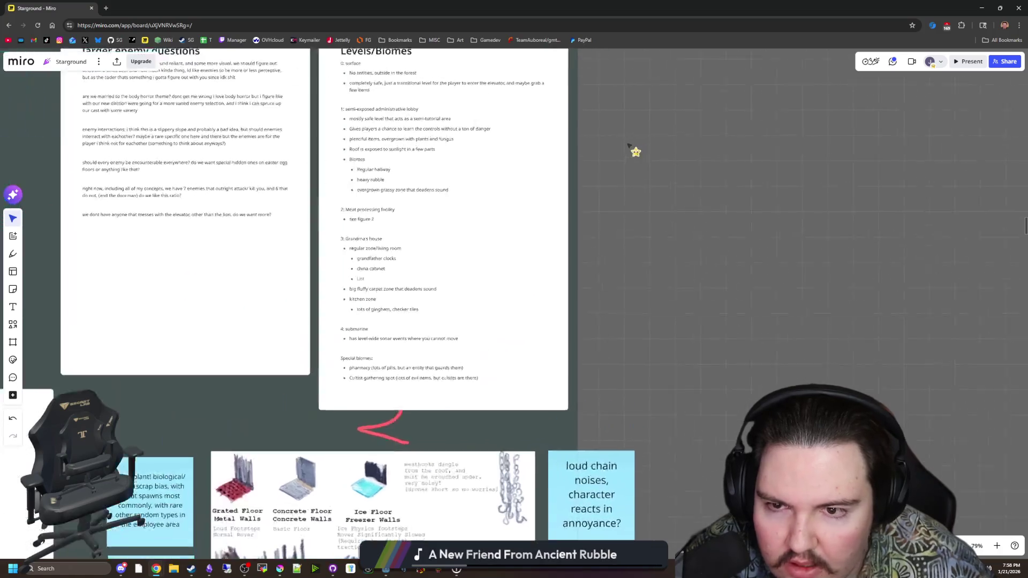
scroll(630, 145, up, 5)
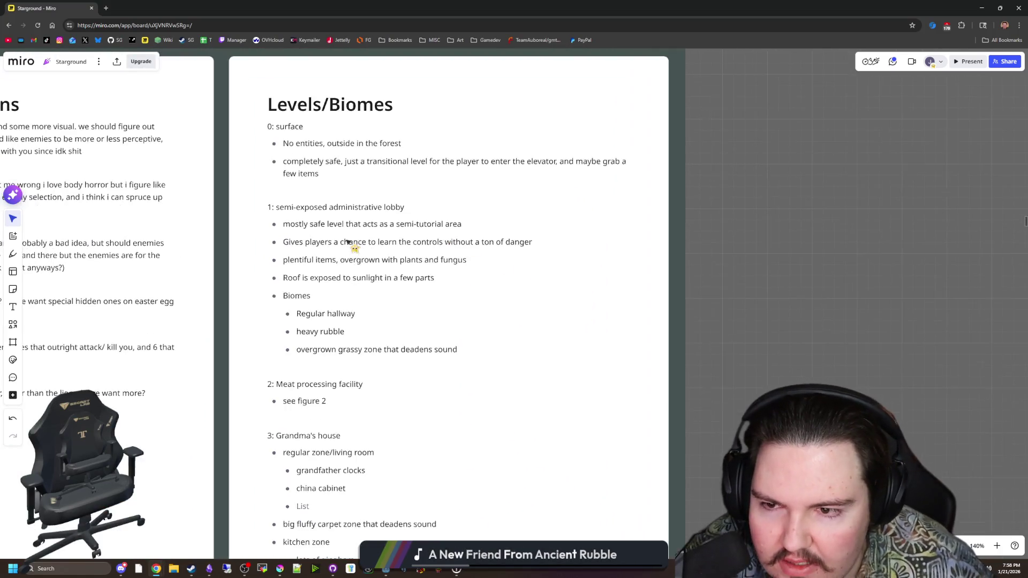
drag(267, 207, 405, 207)
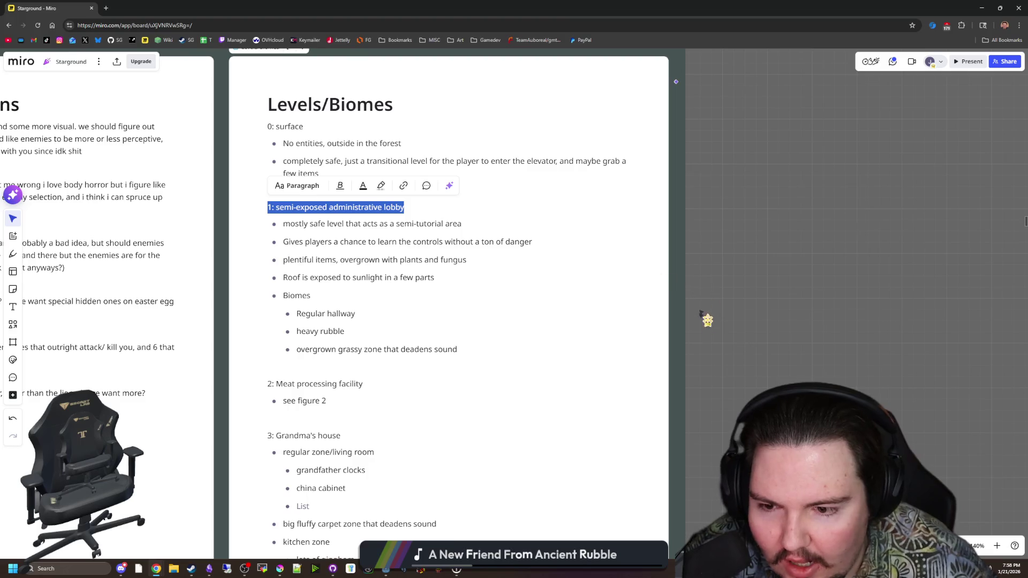
scroll(708, 320, down, 1)
scroll(737, 236, down, 5)
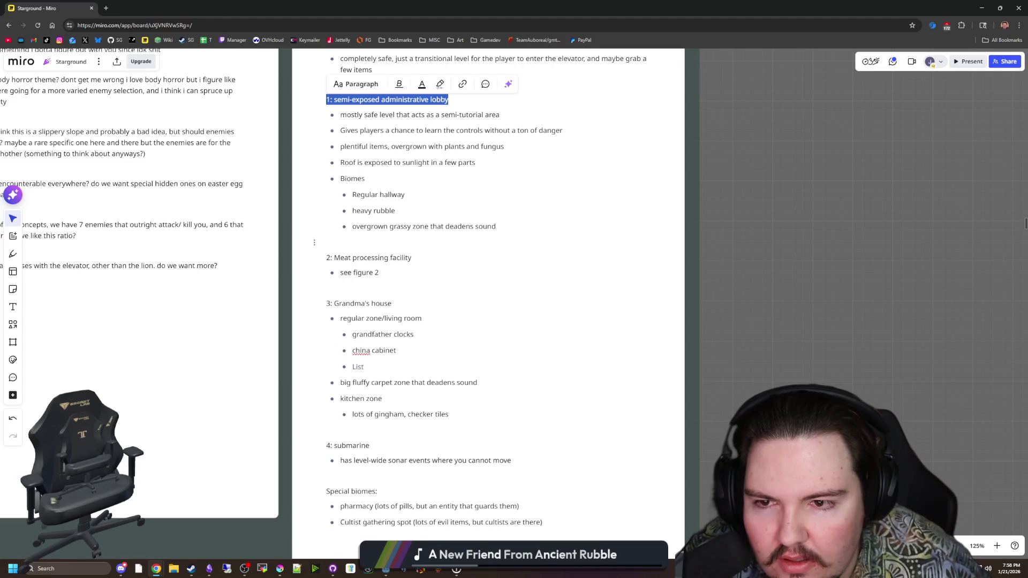
scroll(364, 246, up, 2)
click(348, 260)
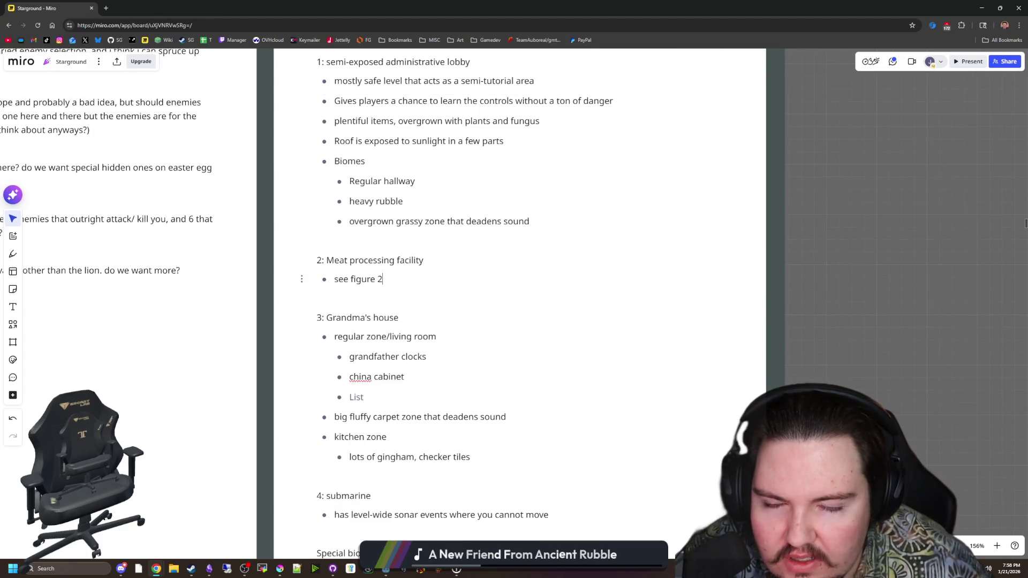
drag(382, 279, 321, 260)
drag(426, 261, 318, 260)
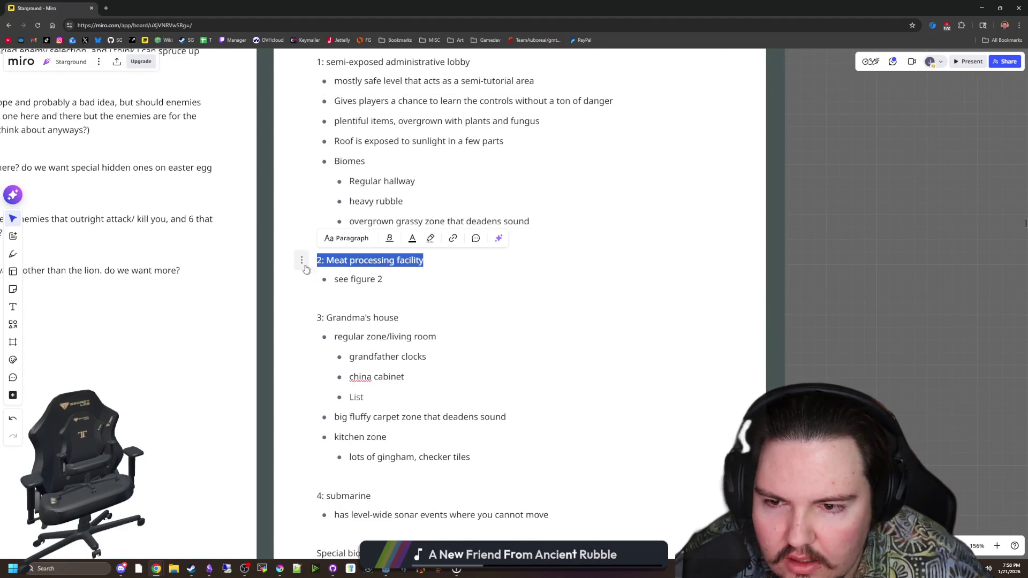
click(780, 282)
scroll(440, 274, down, 1)
drag(396, 279, 348, 102)
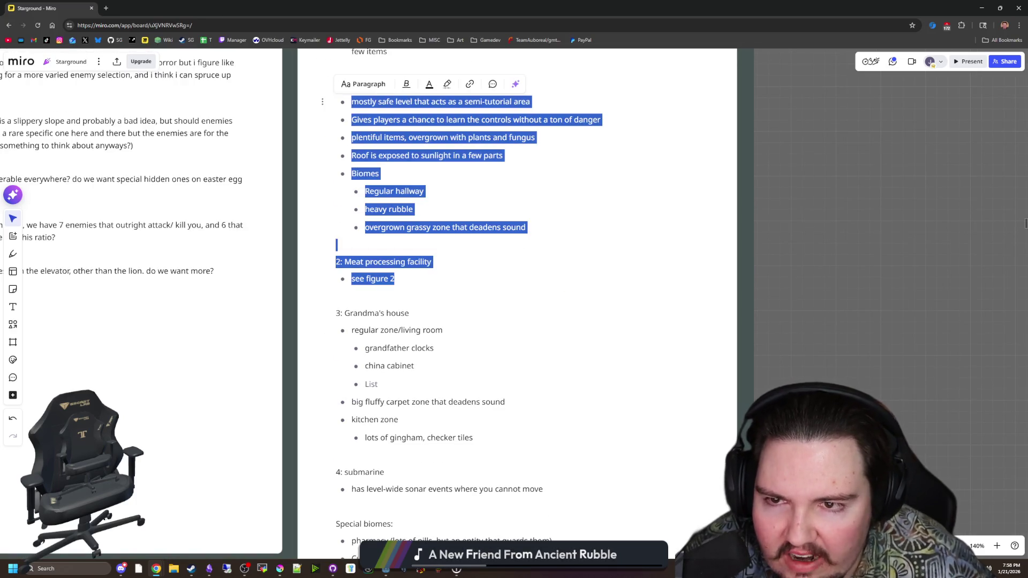
click(745, 348)
scroll(745, 348, down, 3)
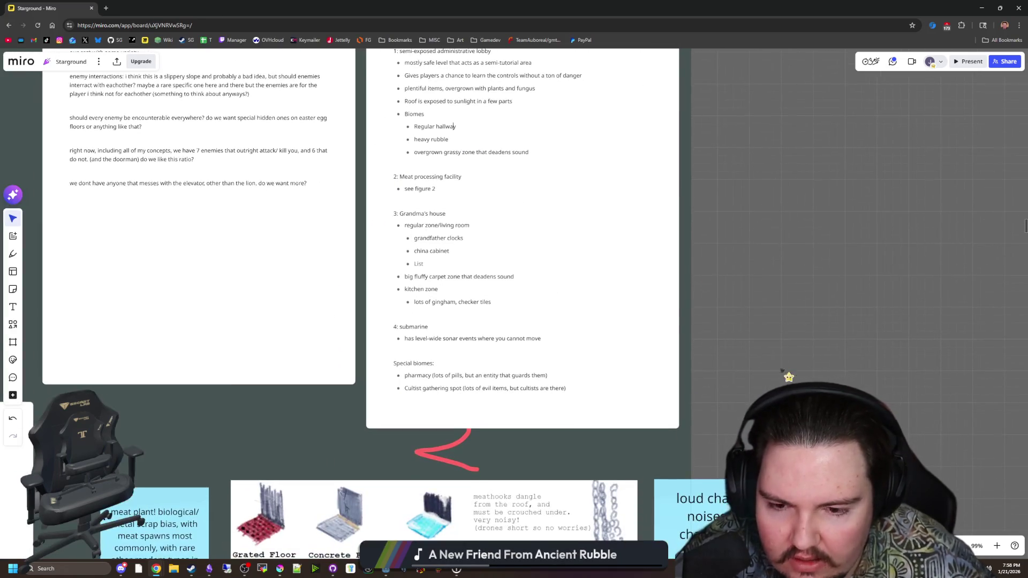
scroll(744, 348, up, 1)
scroll(796, 163, down, 5)
scroll(624, 279, up, 2)
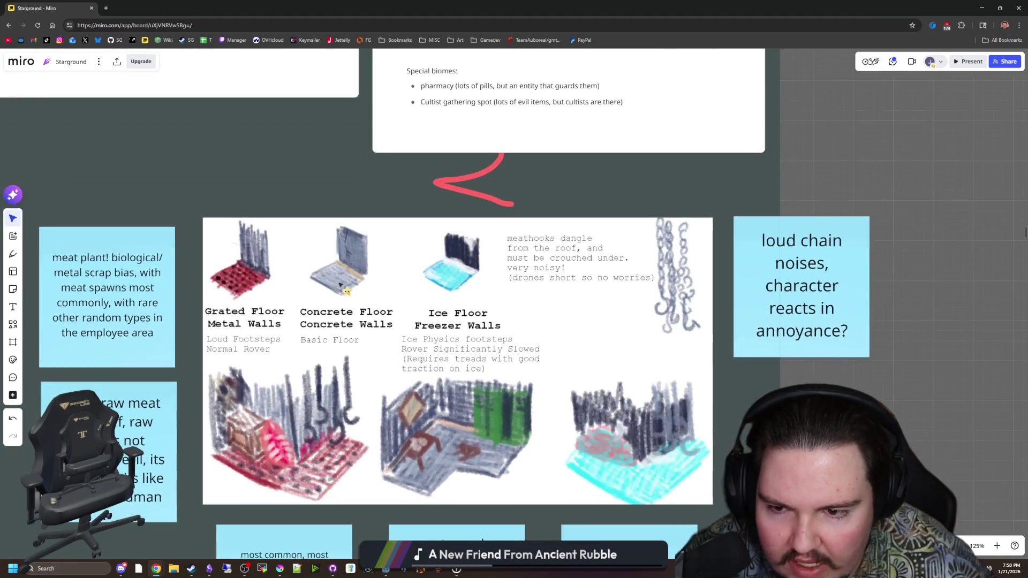
scroll(624, 278, up, 10)
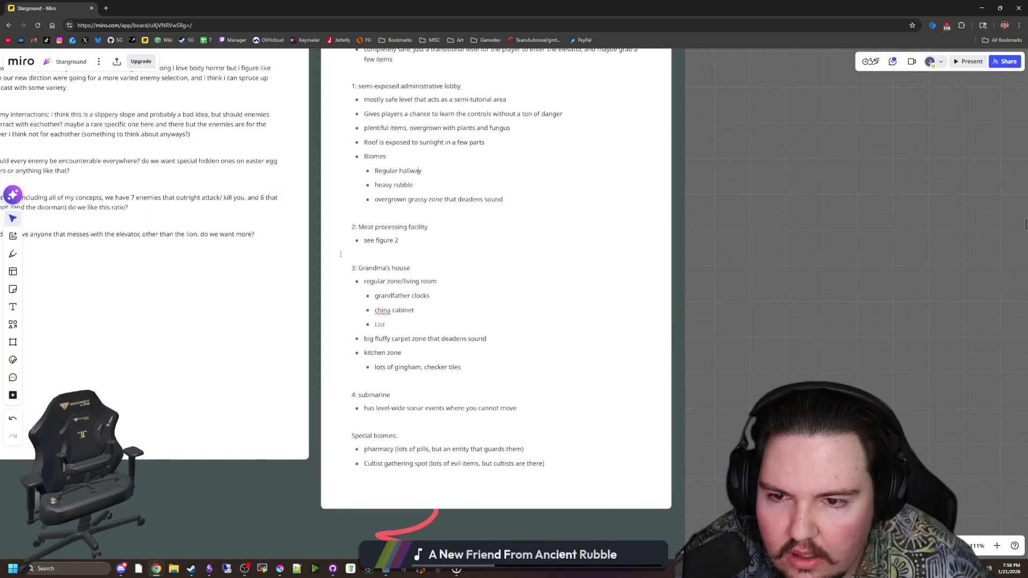
scroll(470, 447, up, 3)
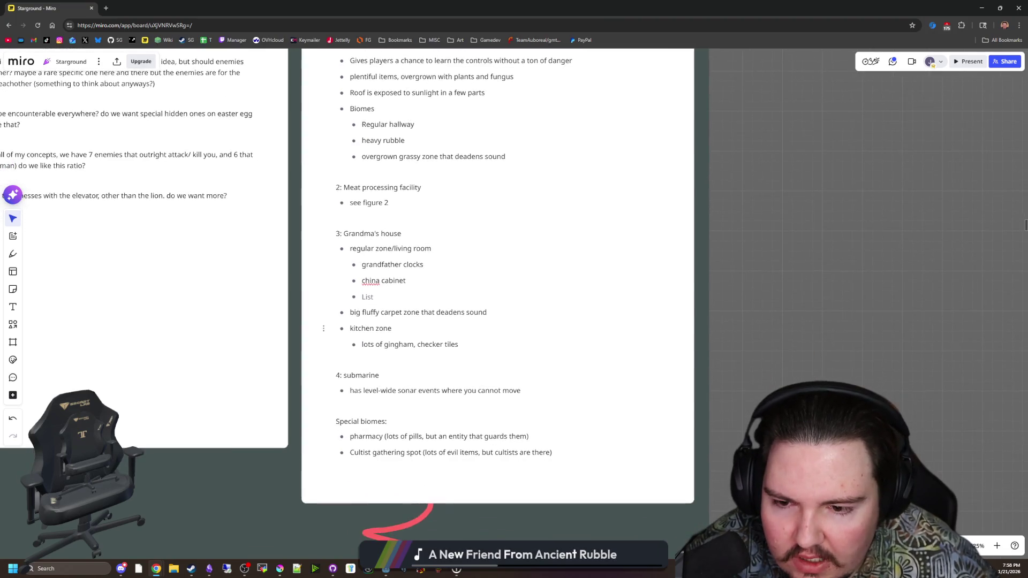
drag(459, 346, 331, 223)
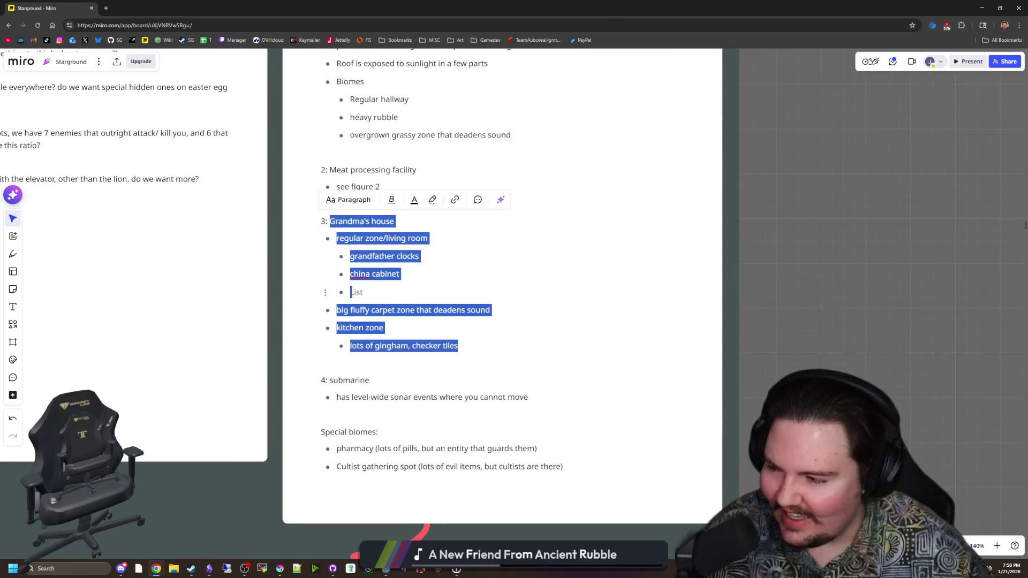
click(371, 256)
click(394, 222)
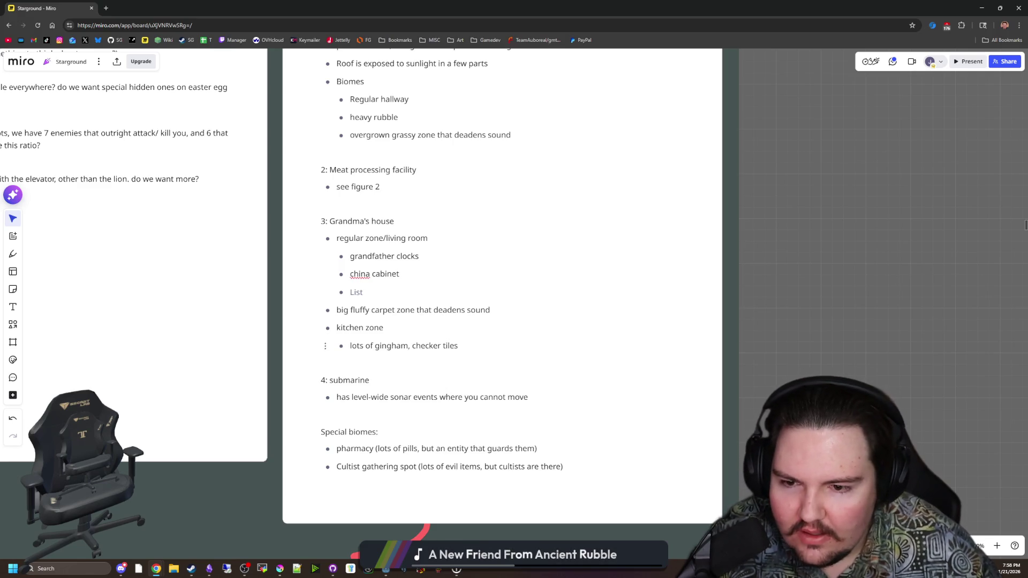
drag(458, 346, 337, 328)
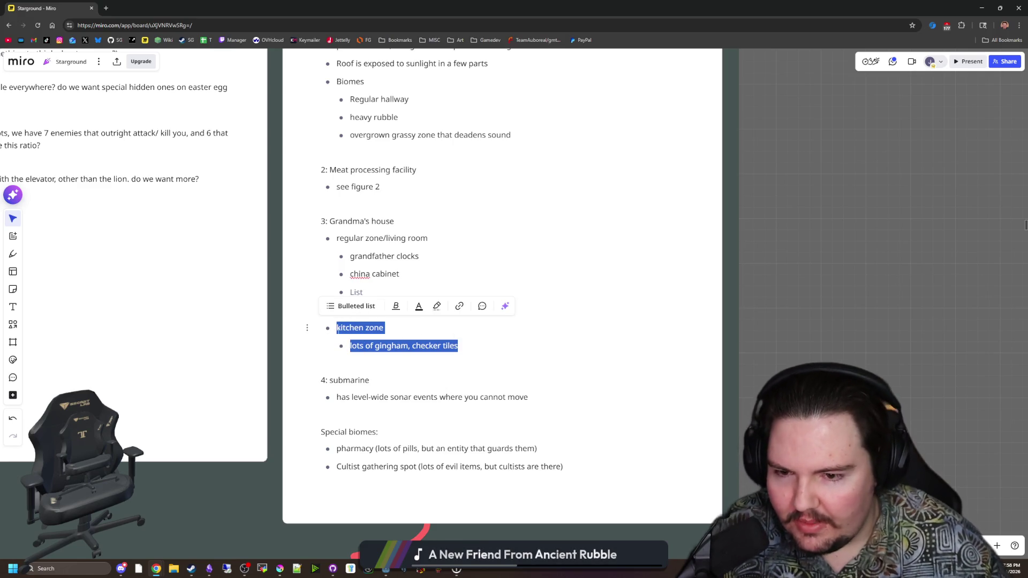
click(349, 328)
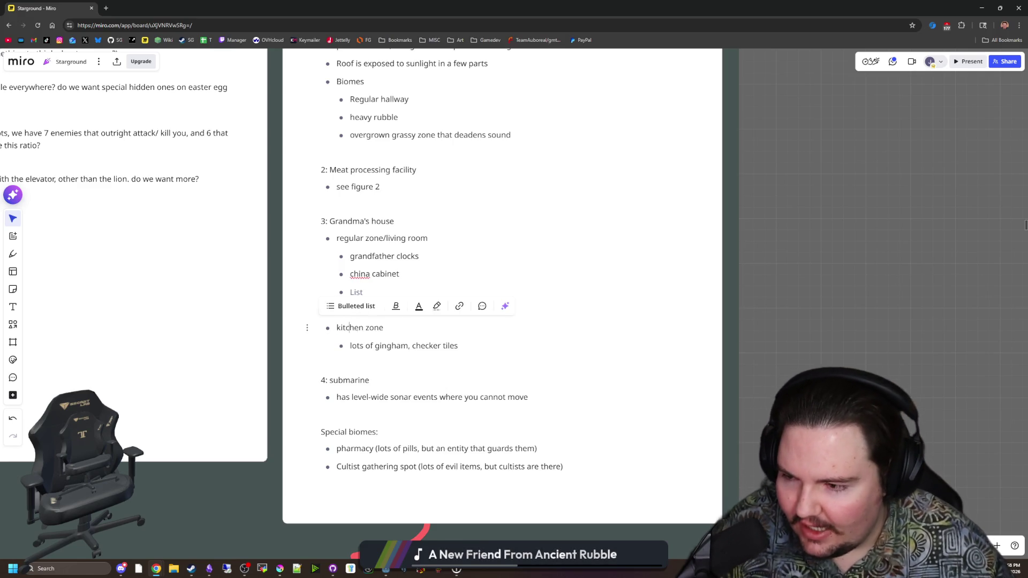
drag(366, 292, 336, 238)
click(351, 292)
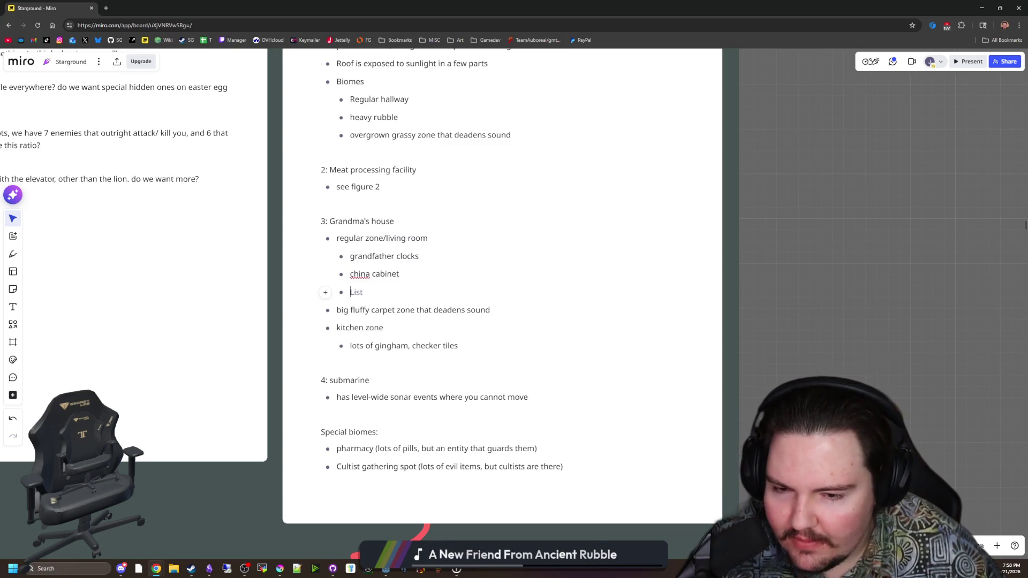
scroll(780, 315, up, 1)
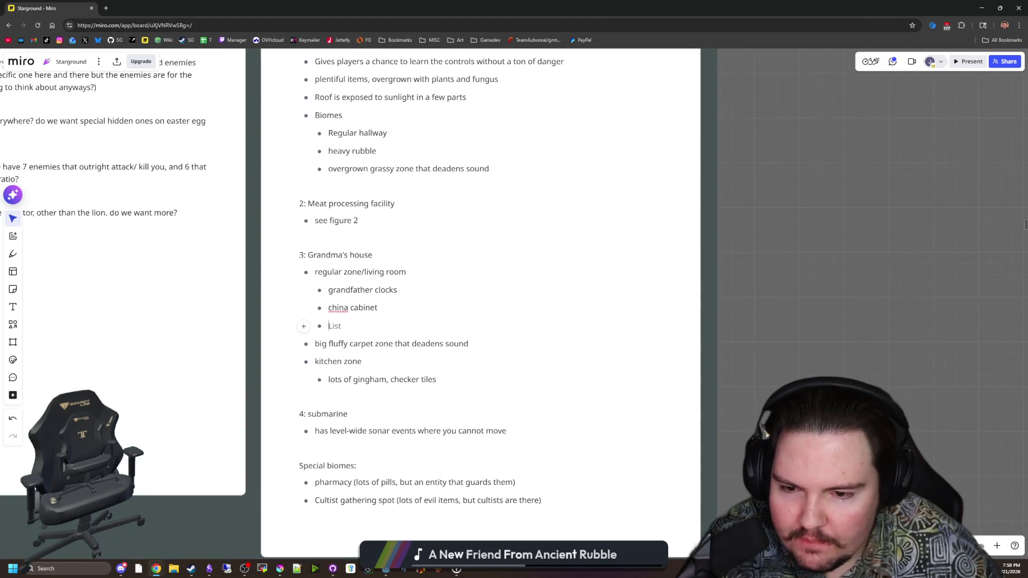
scroll(755, 337, down, 1)
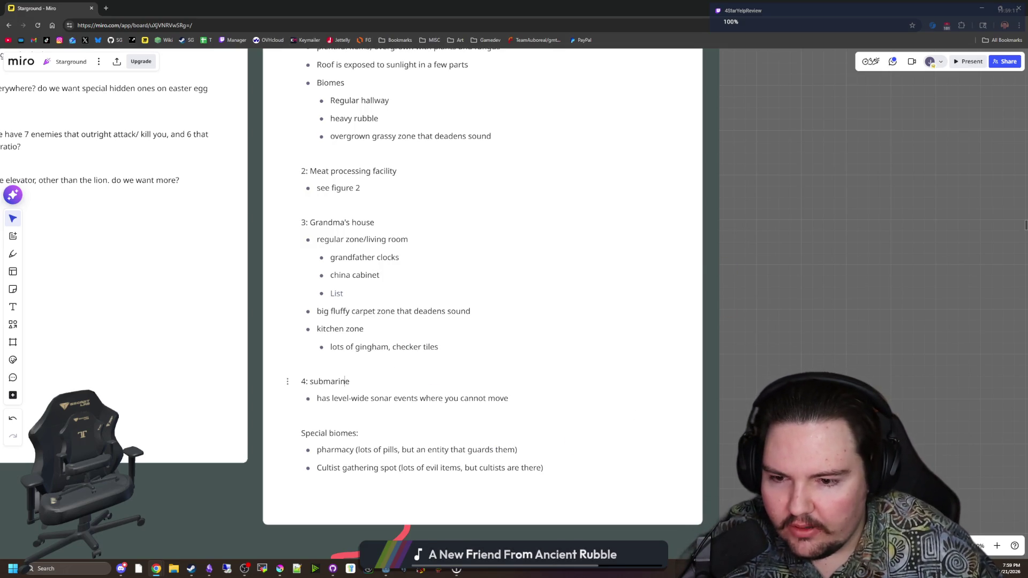
mouse_move(349, 382)
mouse_down()
mouse_move(308, 382)
mouse_move(347, 398)
mouse_up()
click(347, 398)
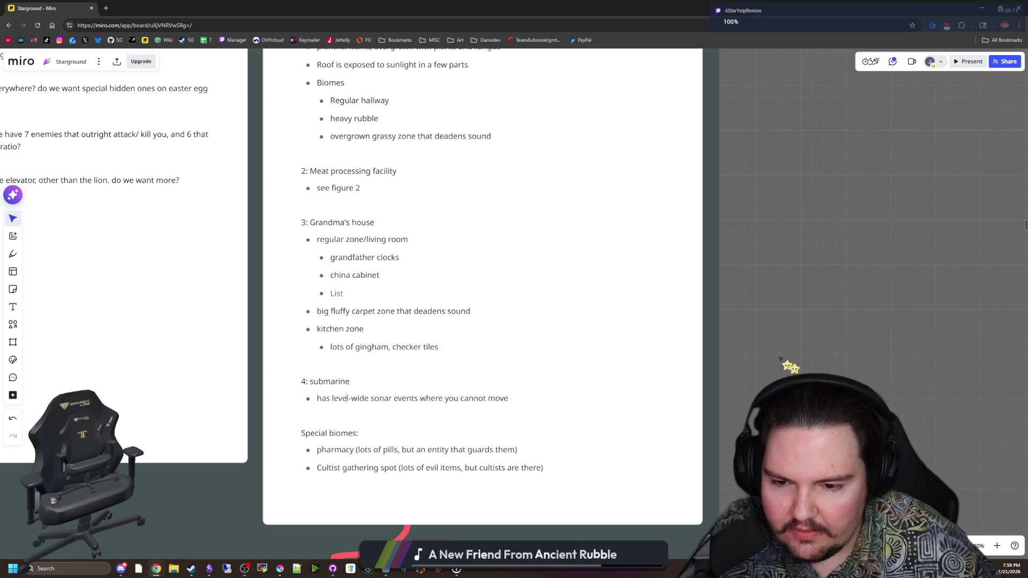
scroll(781, 360, up, 2)
scroll(781, 359, up, 1)
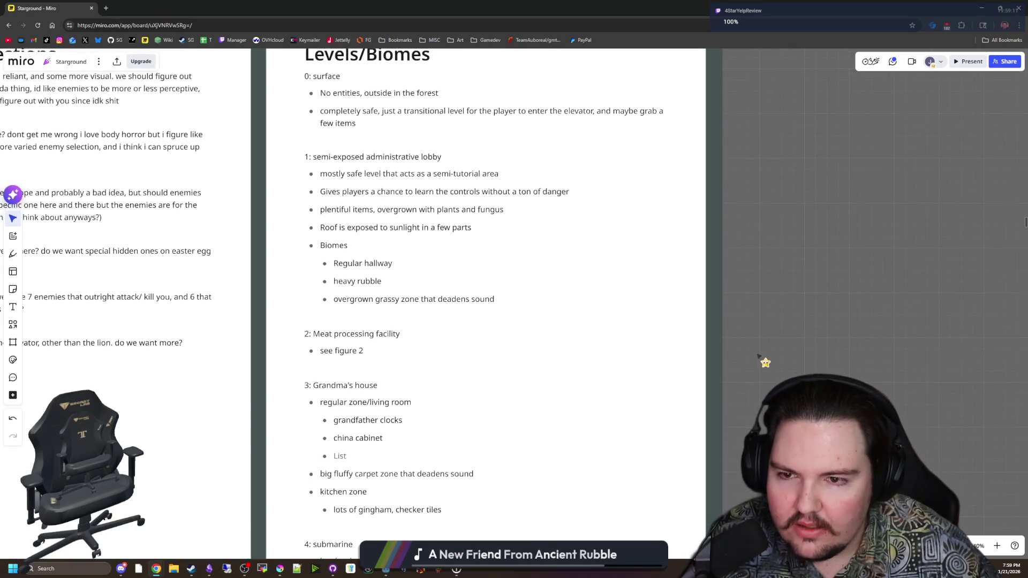
scroll(765, 362, down, 1)
drag(803, 287, 770, 189)
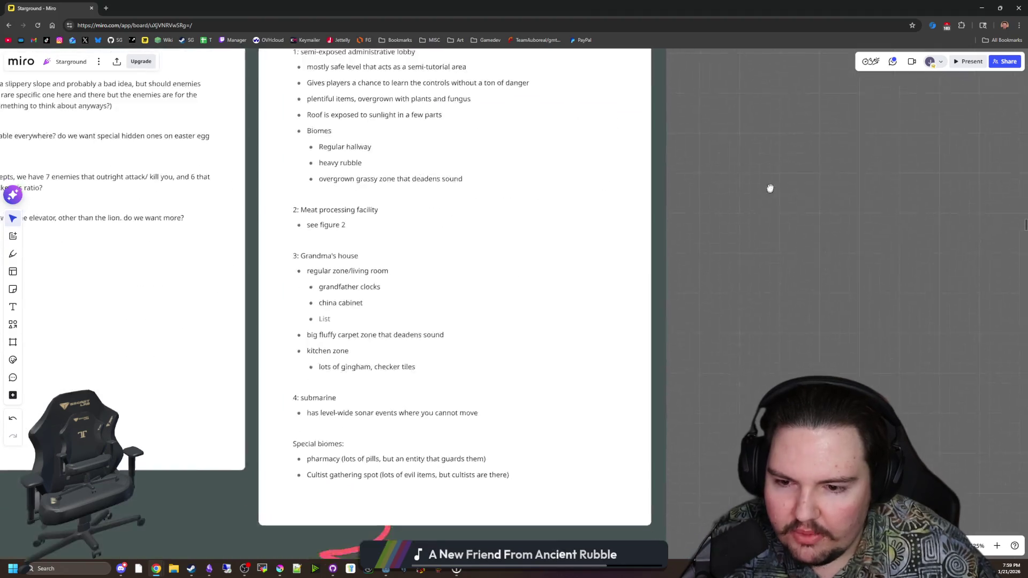
drag(776, 227, 788, 251)
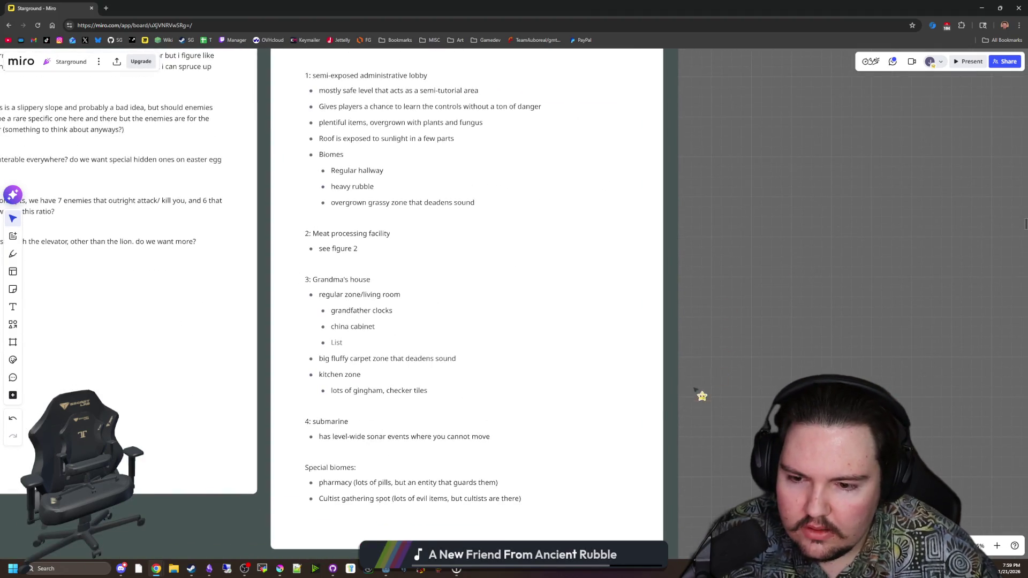
mouse_move(628, 415)
mouse_down()
mouse_move(601, 319)
mouse_move(625, 509)
mouse_move(737, 317)
mouse_up()
scroll(304, 402, up, 2)
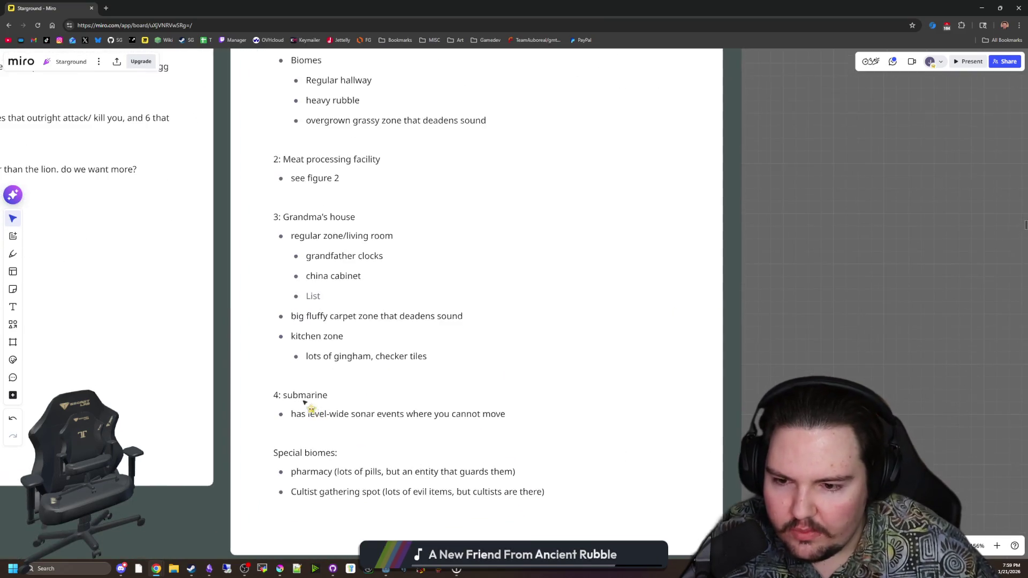
scroll(321, 399, down, 5)
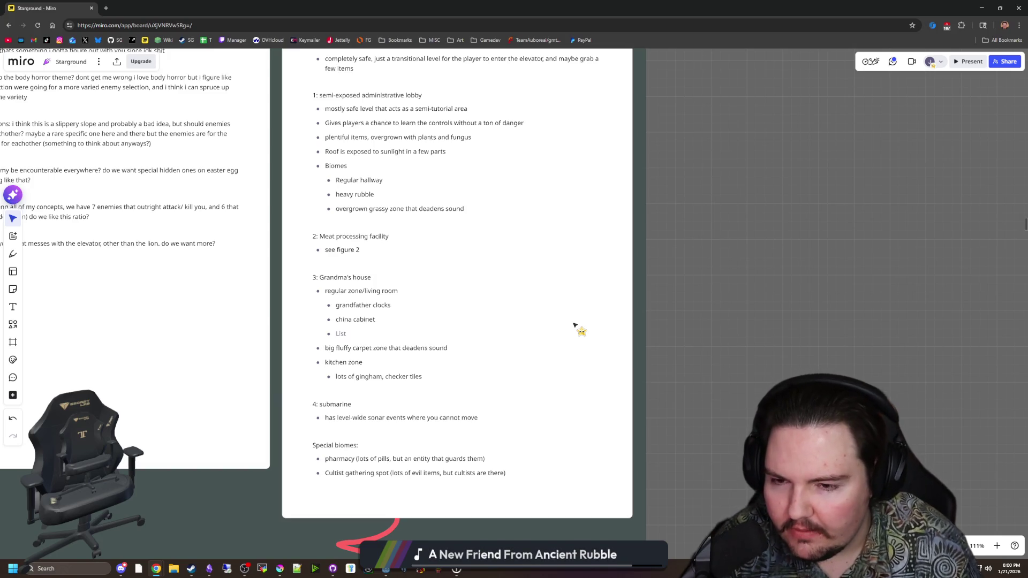
click(369, 436)
drag(370, 435, 287, 399)
key(End)
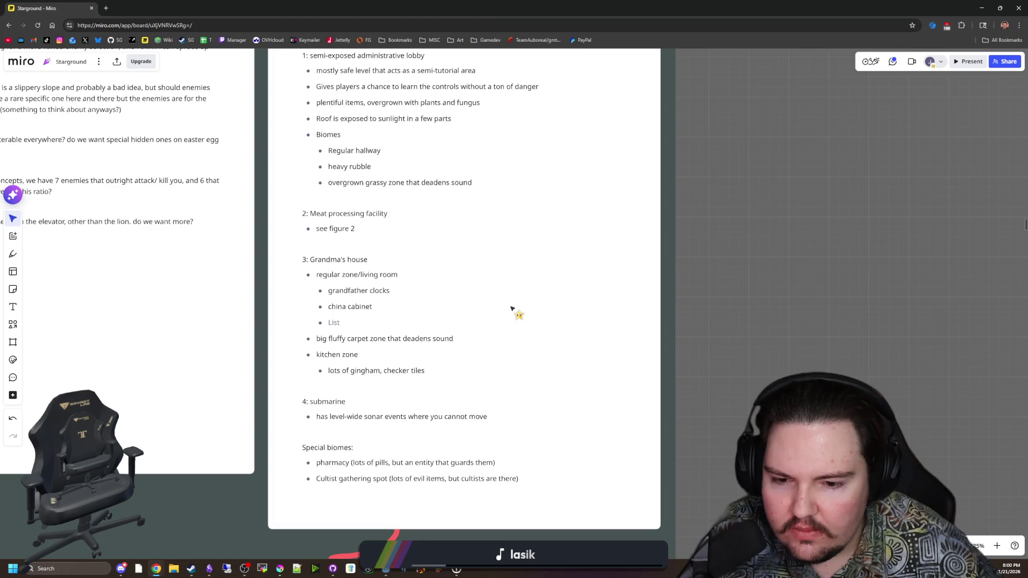
scroll(504, 348, down, 2)
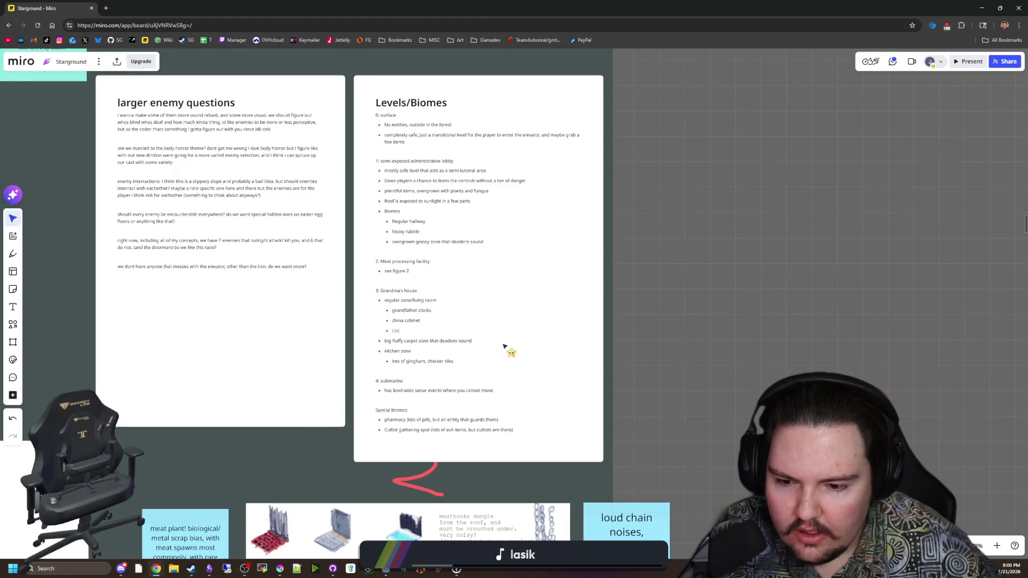
scroll(504, 348, up, 3)
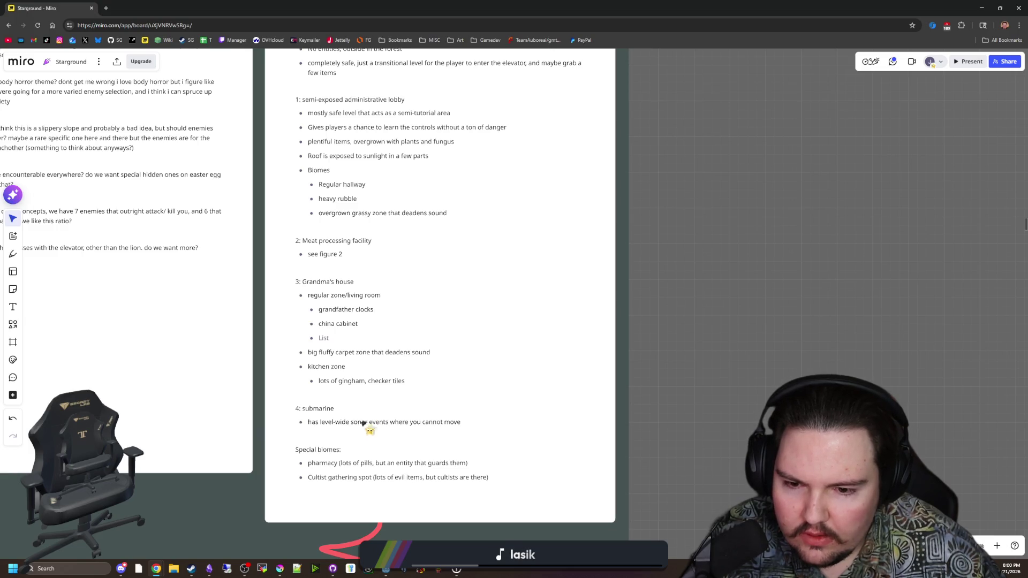
scroll(350, 435, up, 2)
drag(489, 421, 286, 403)
key(Escape)
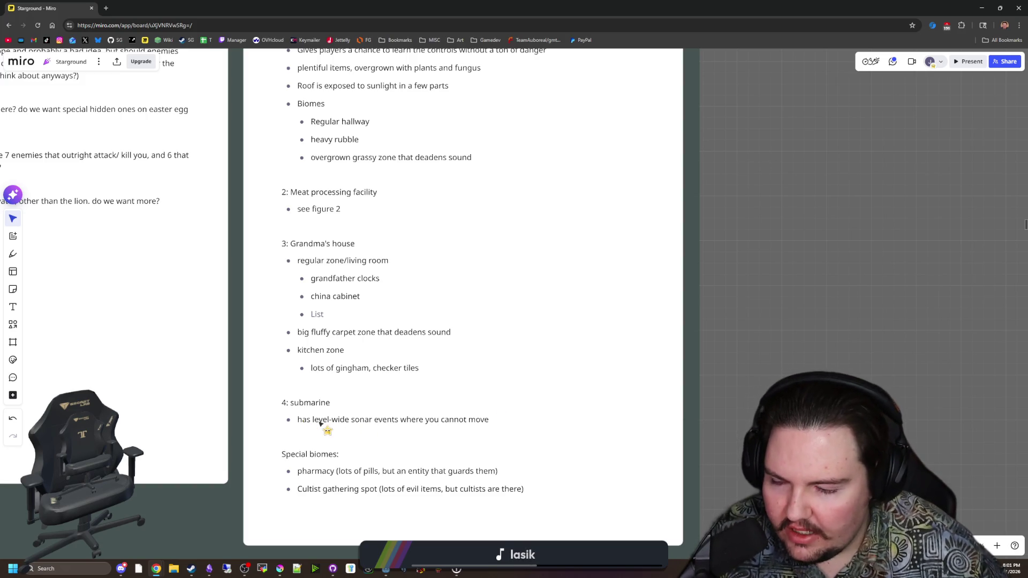
click(302, 420)
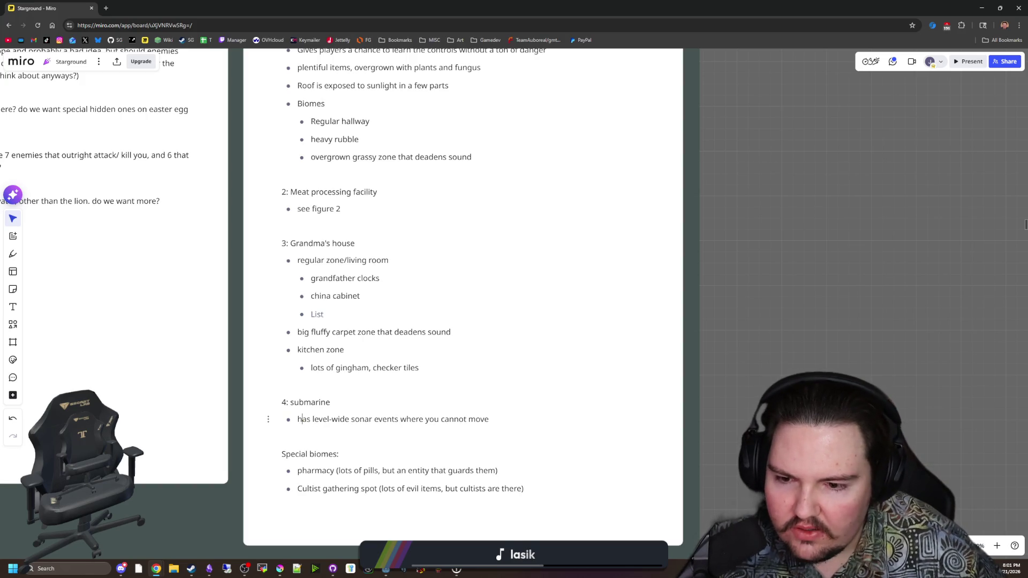
drag(303, 420, 489, 420)
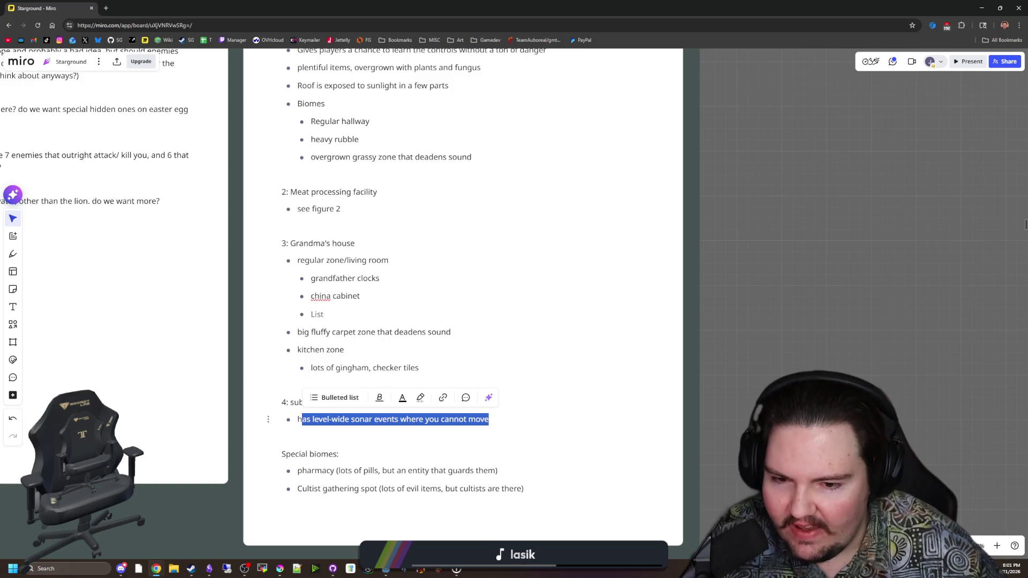
click(489, 419)
click(757, 378)
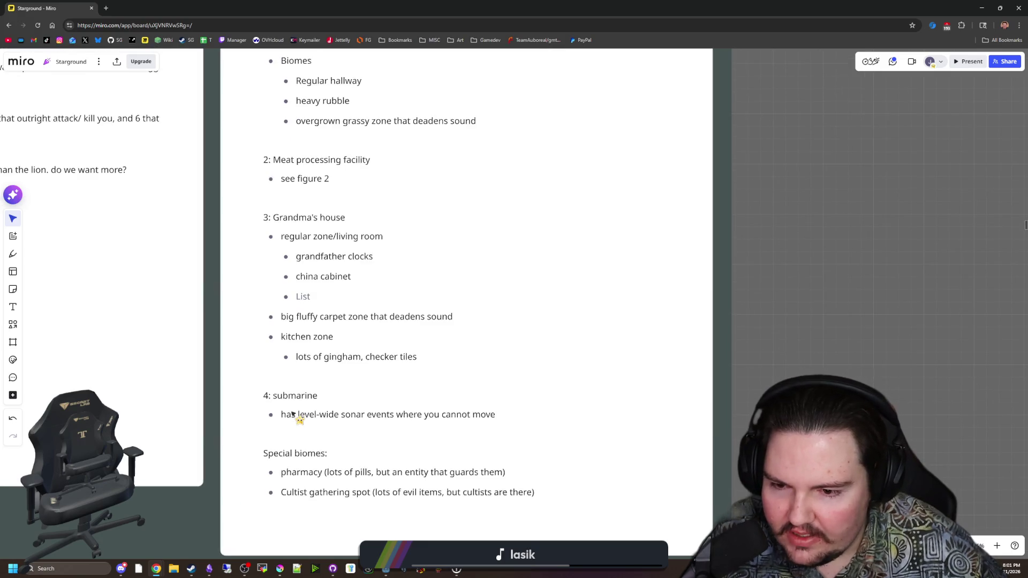
click(294, 415)
drag(281, 415, 496, 415)
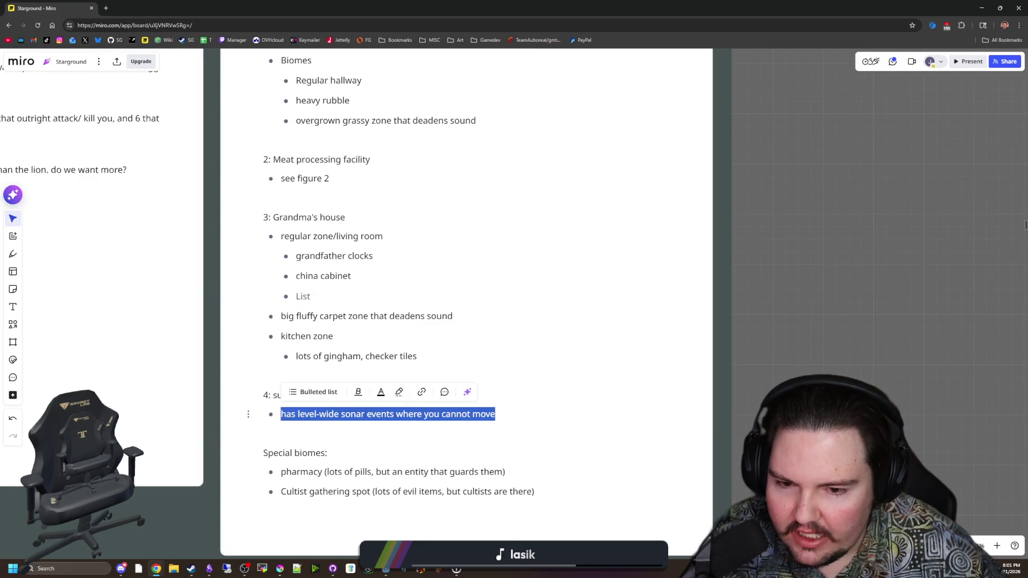
click(779, 406)
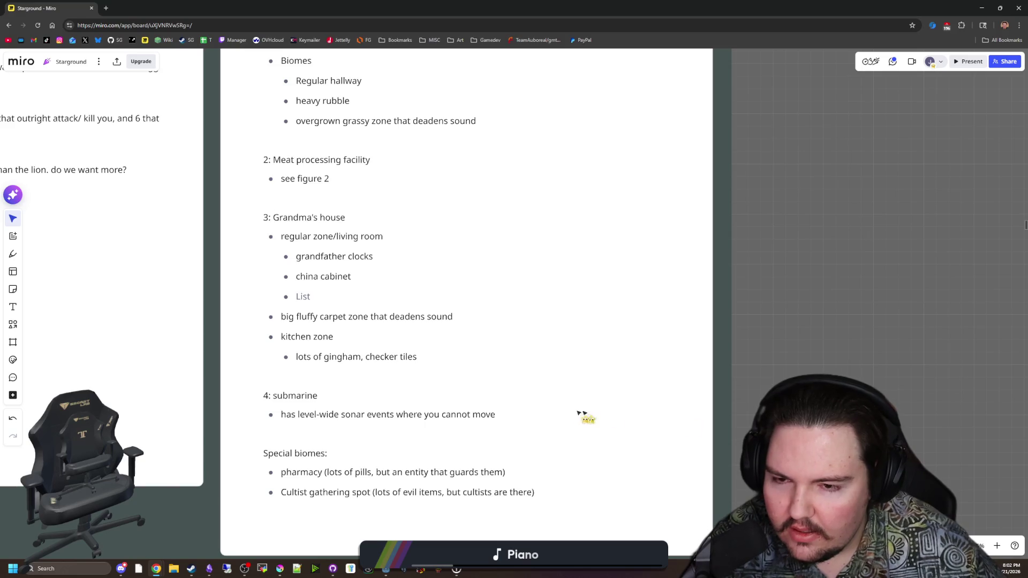
scroll(489, 428, down, 2)
scroll(493, 422, down, 2)
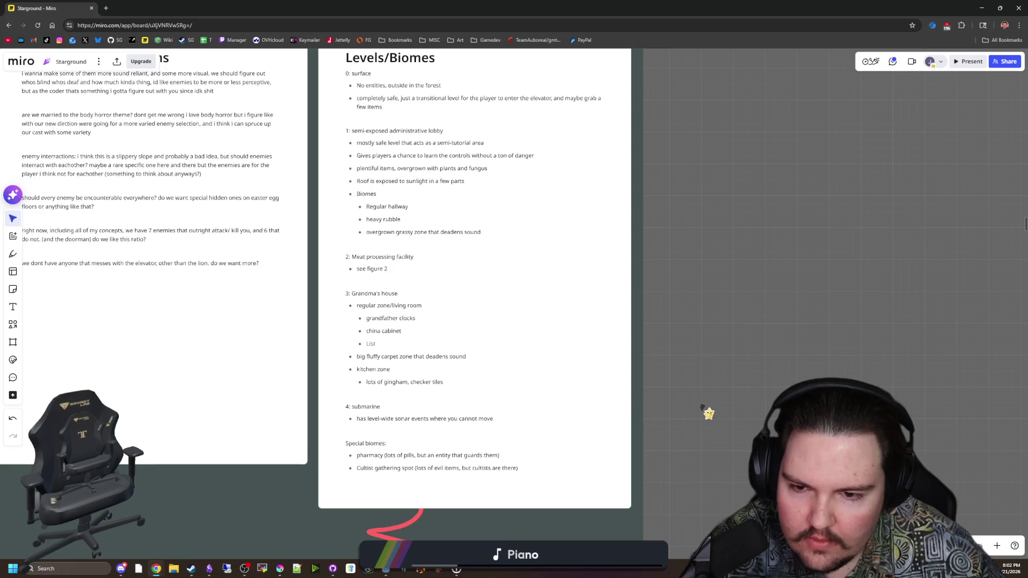
scroll(712, 394, up, 3)
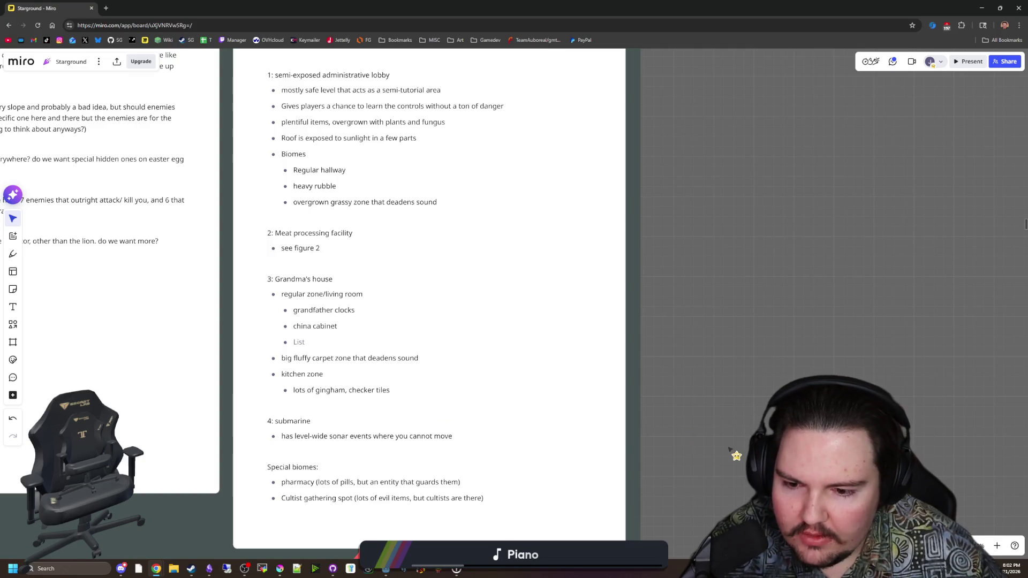
scroll(729, 449, down, 1)
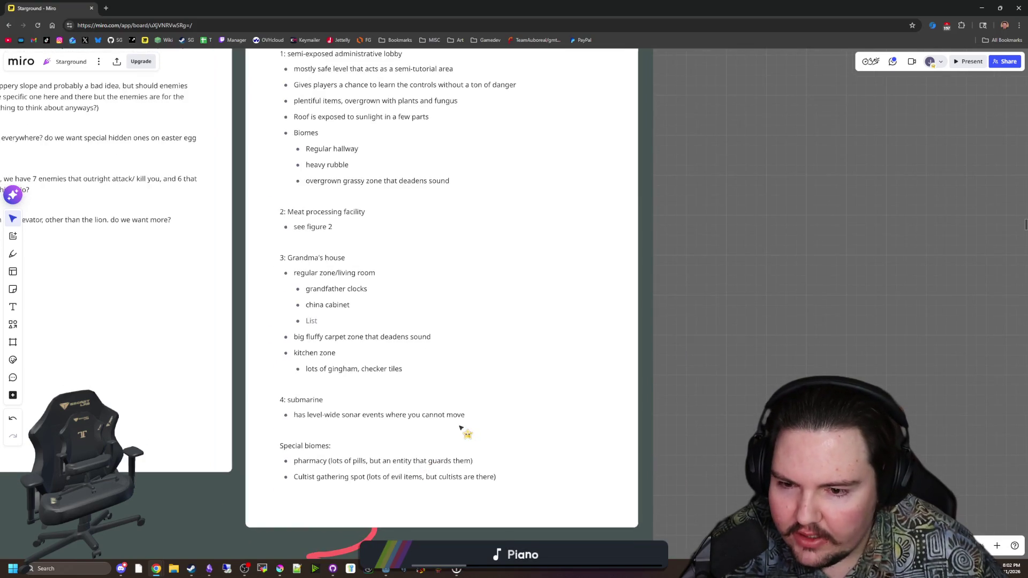
mouse_move(463, 420)
mouse_down()
mouse_move(278, 254)
mouse_move(293, 227)
mouse_up()
click(368, 289)
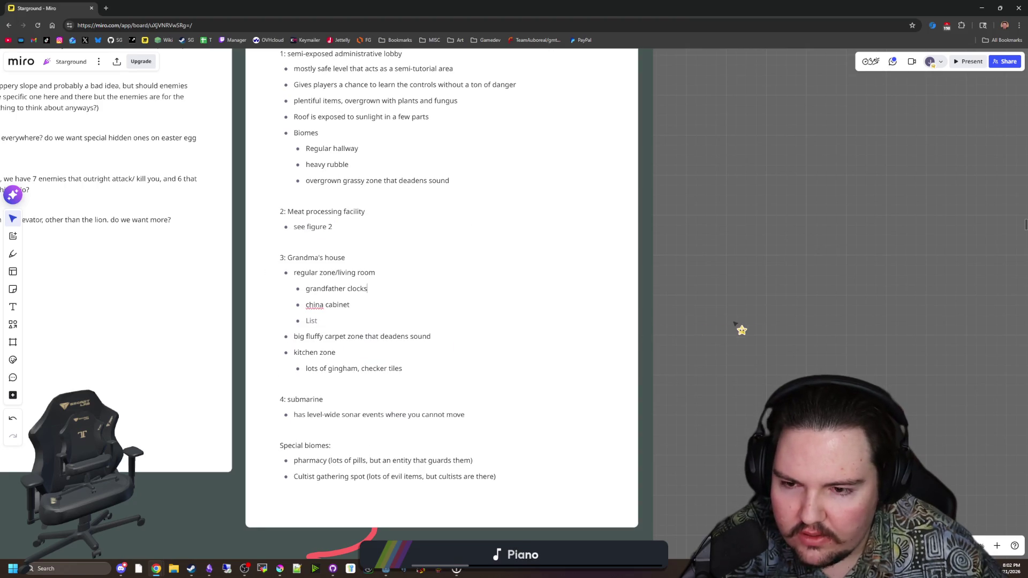
scroll(718, 348, up, 3)
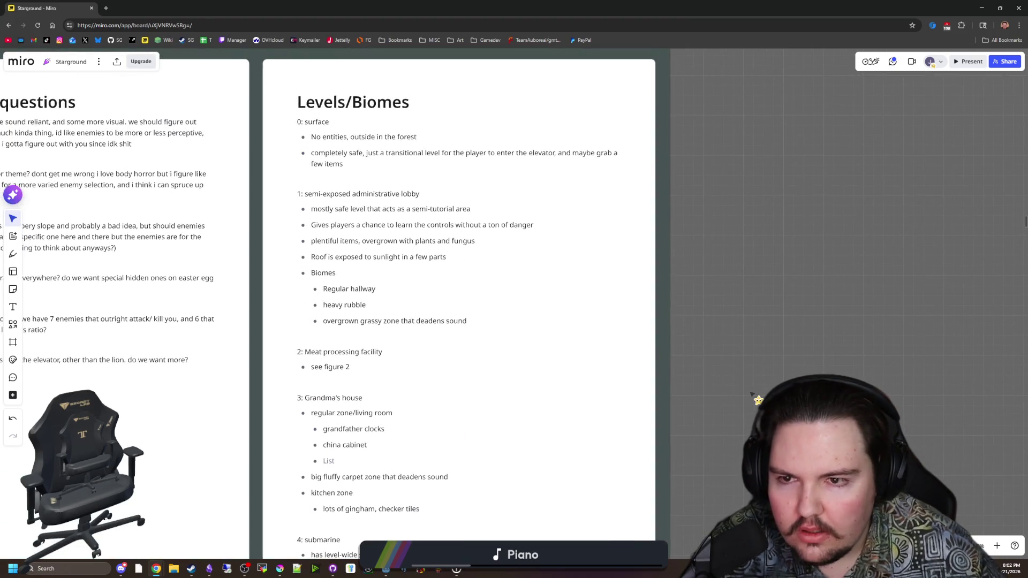
scroll(750, 395, down, 4)
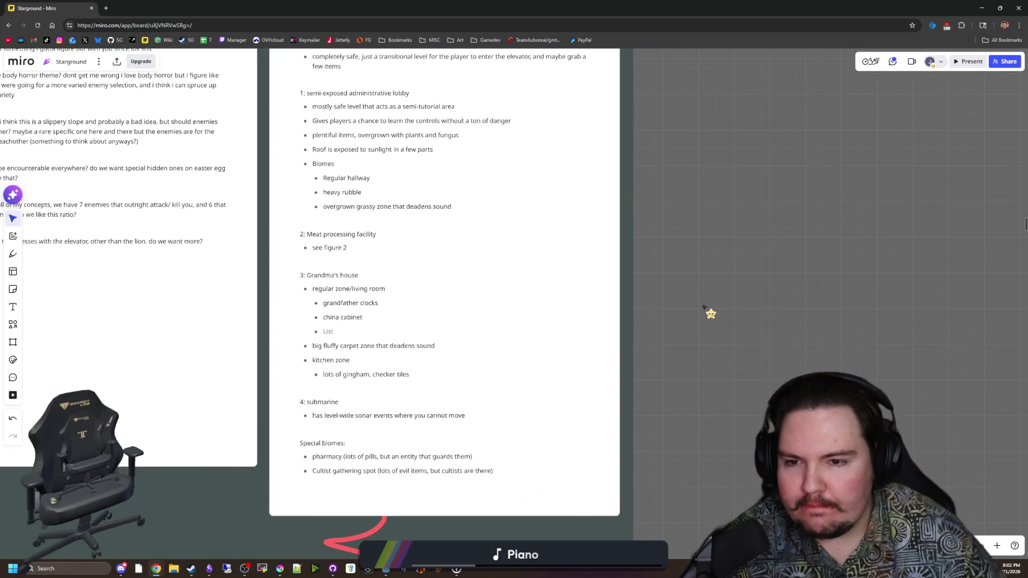
scroll(749, 244, up, 2)
mouse_move(444, 309)
mouse_down()
mouse_move(391, 235)
mouse_move(311, 183)
mouse_up()
click(691, 313)
scroll(670, 277, down, 4)
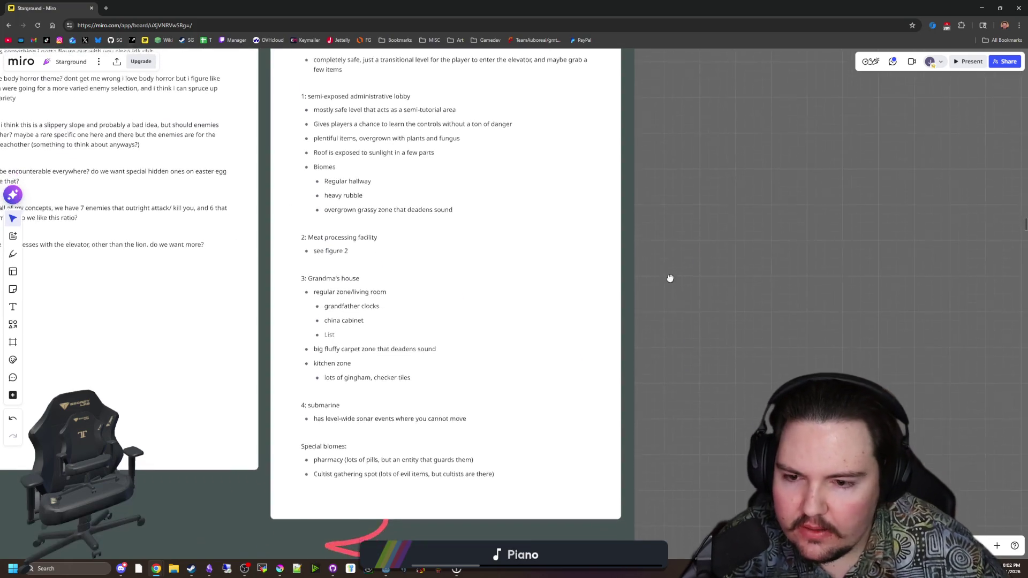
click(388, 369)
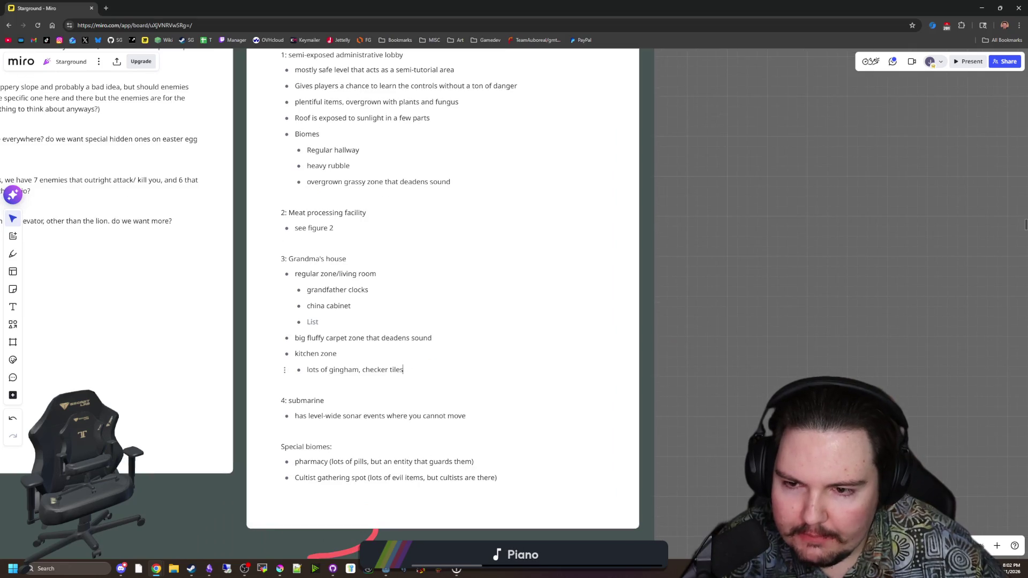
drag(403, 369, 281, 259)
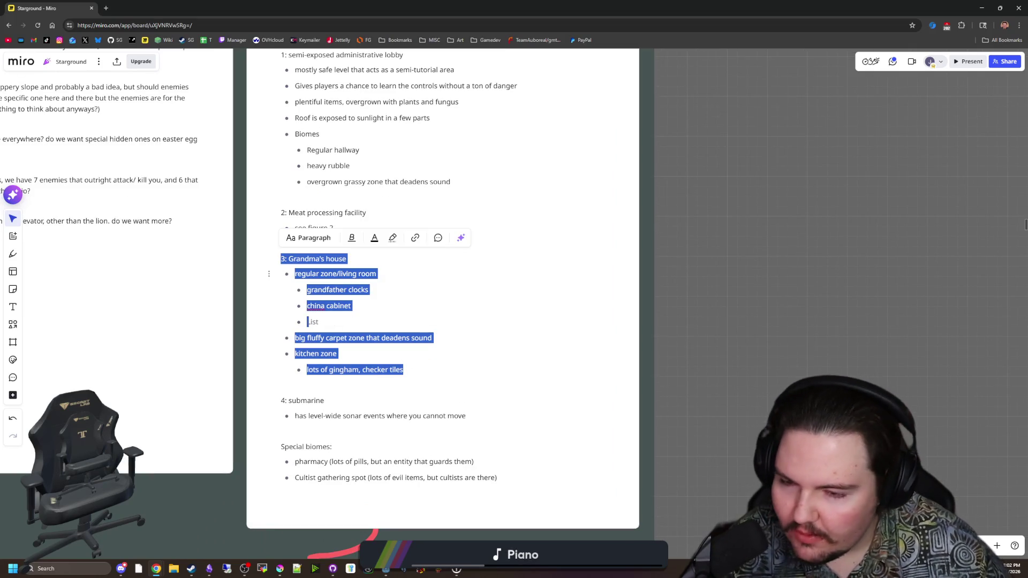
click(736, 316)
scroll(734, 329, down, 1)
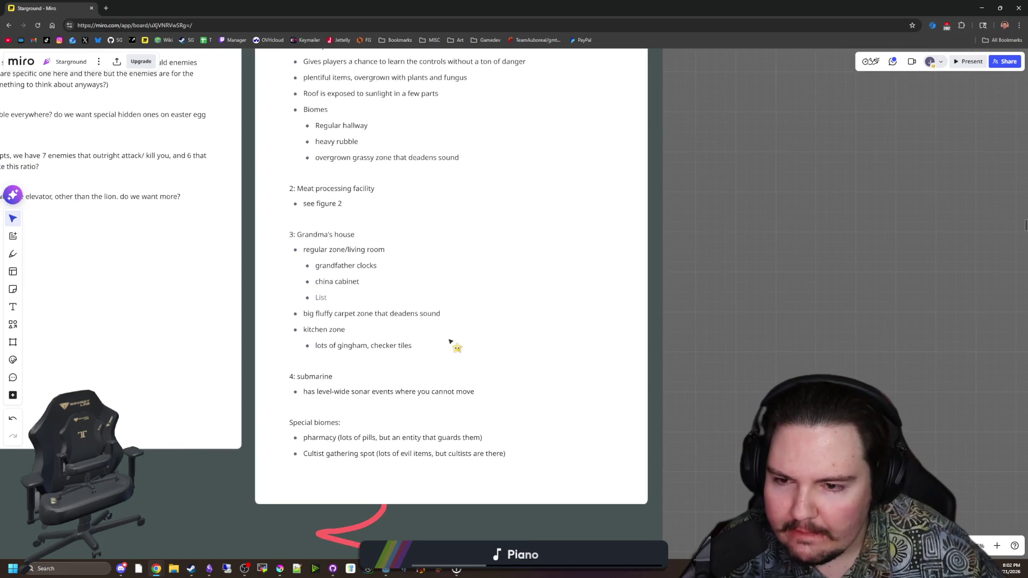
scroll(732, 335, down, 1)
scroll(741, 332, down, 1)
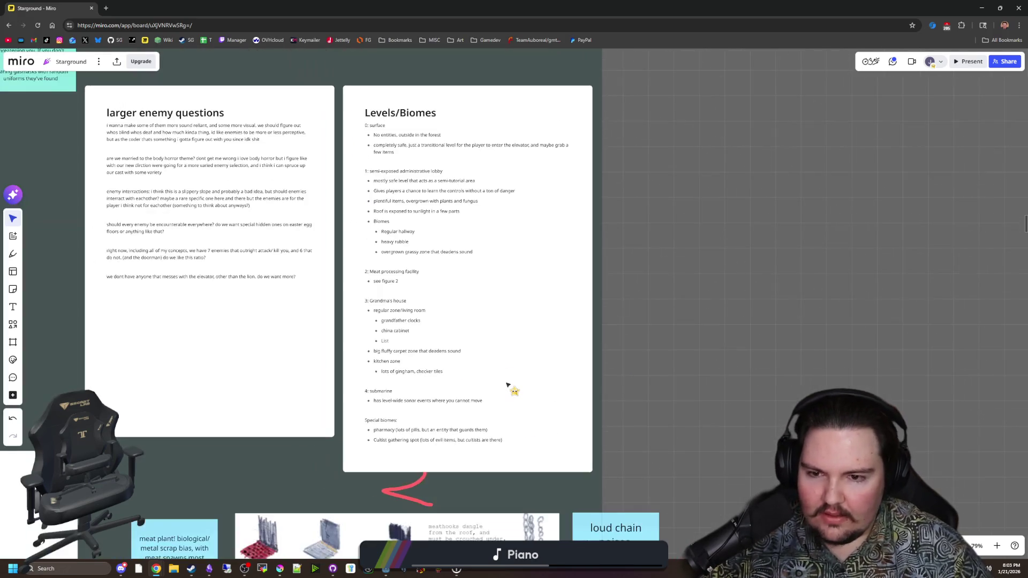
Pan the board past the biome images, EFFECTS document, assignment sheet and ENTITY COUNTS.
scroll(513, 389, down, 3)
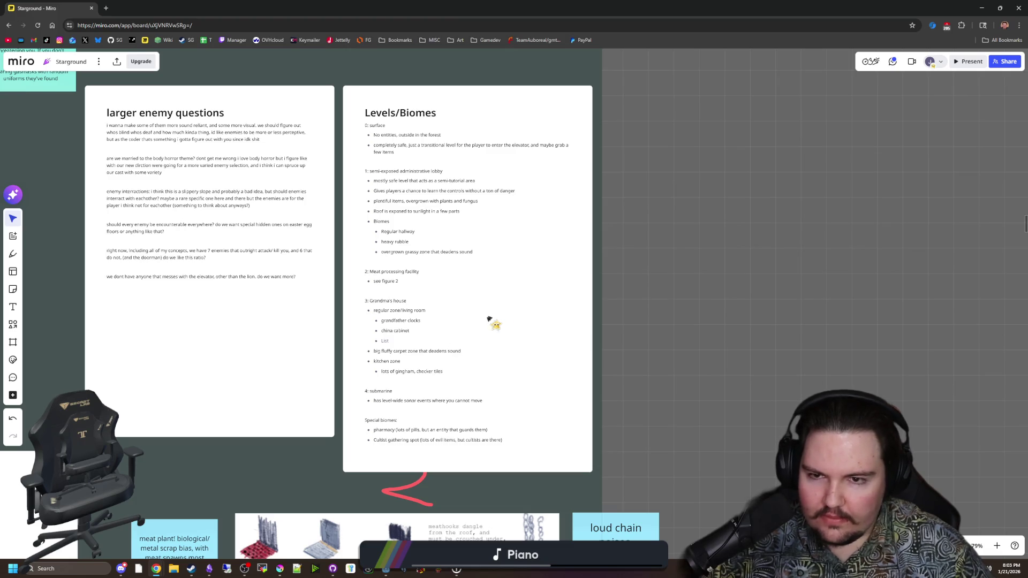
drag(672, 255, 667, 307)
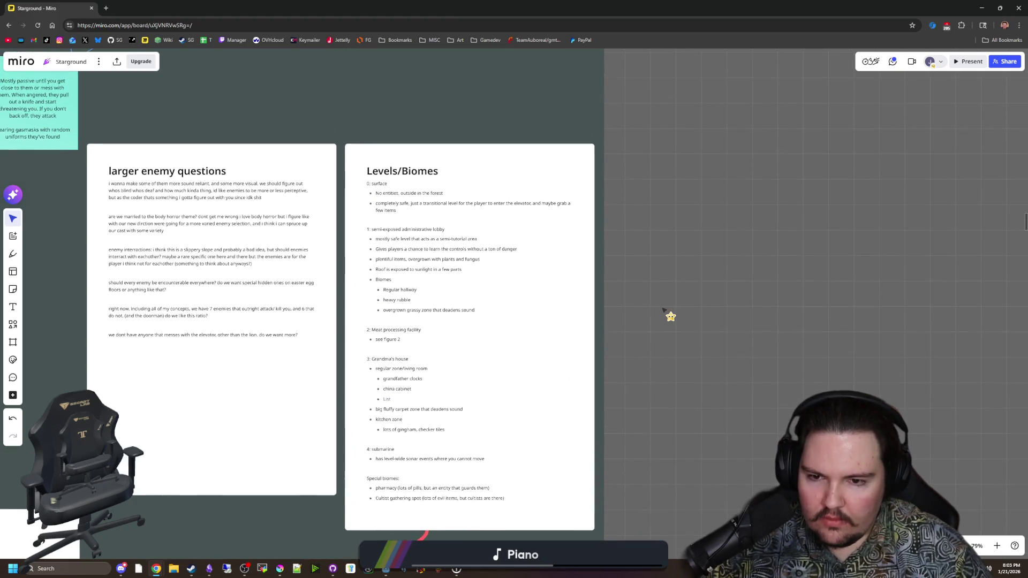
scroll(550, 258, up, 2)
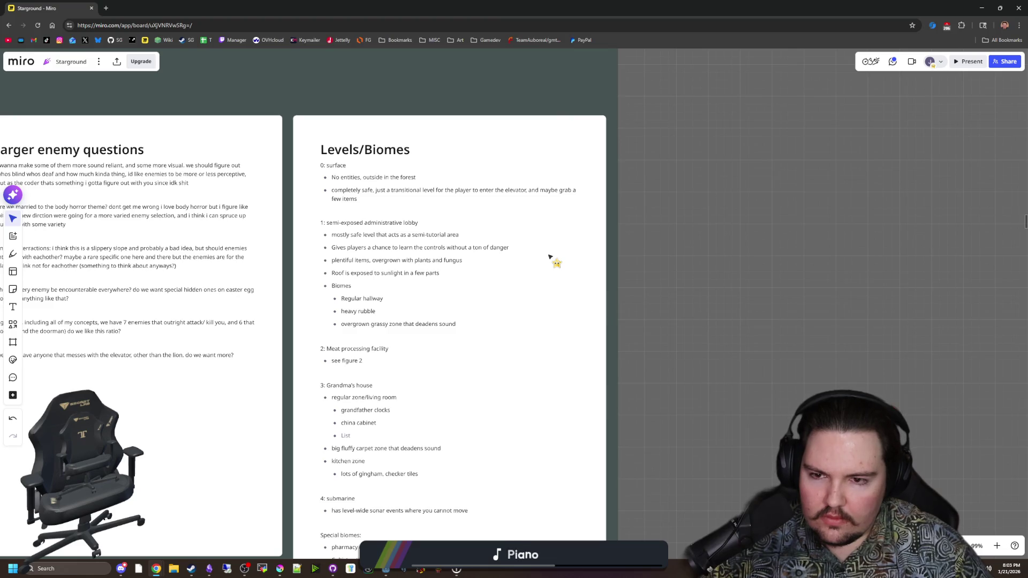
scroll(641, 384, left, 2)
scroll(664, 365, down, 3)
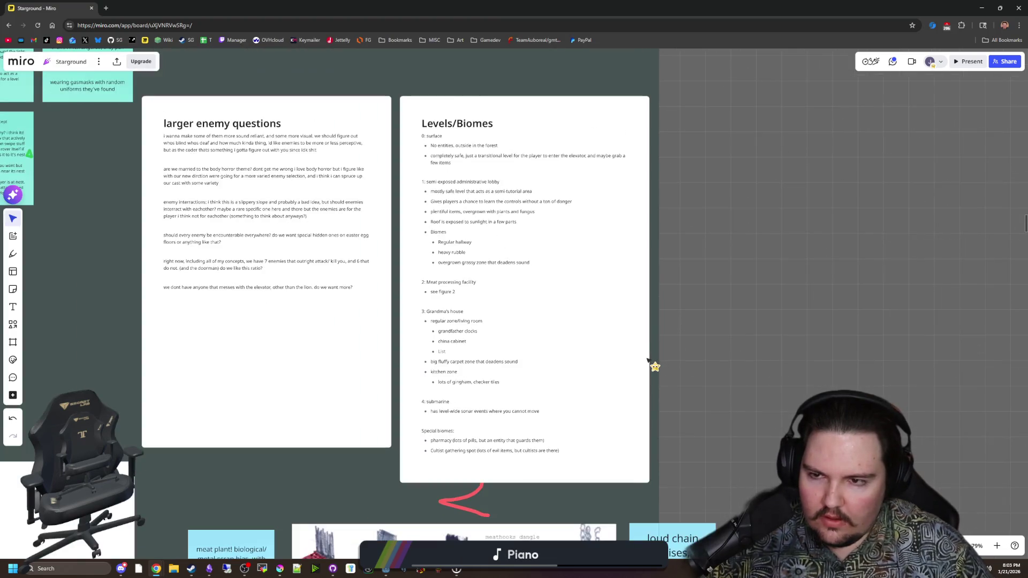
drag(750, 413, 808, 275)
mouse_move(391, 371)
mouse_down()
mouse_move(492, 203)
mouse_move(661, 278)
mouse_up()
drag(316, 206, 509, 184)
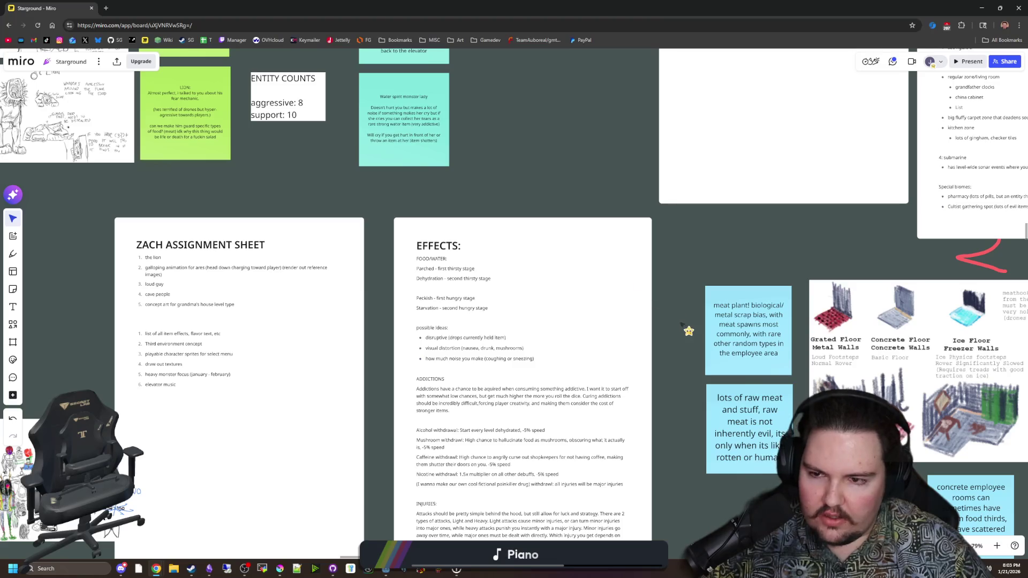
Centre the Items document beside its sketches, then shrink the browser to reveal Godot.
drag(689, 331, 679, 213)
mouse_move(645, 449)
mouse_down()
mouse_move(666, 487)
mouse_move(647, 327)
mouse_up()
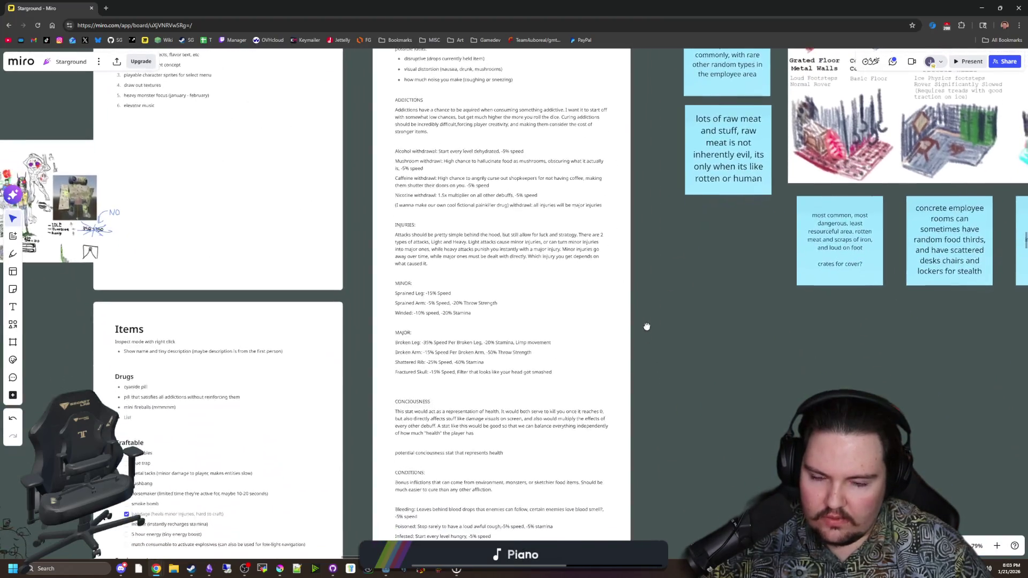
scroll(668, 344, down, 5)
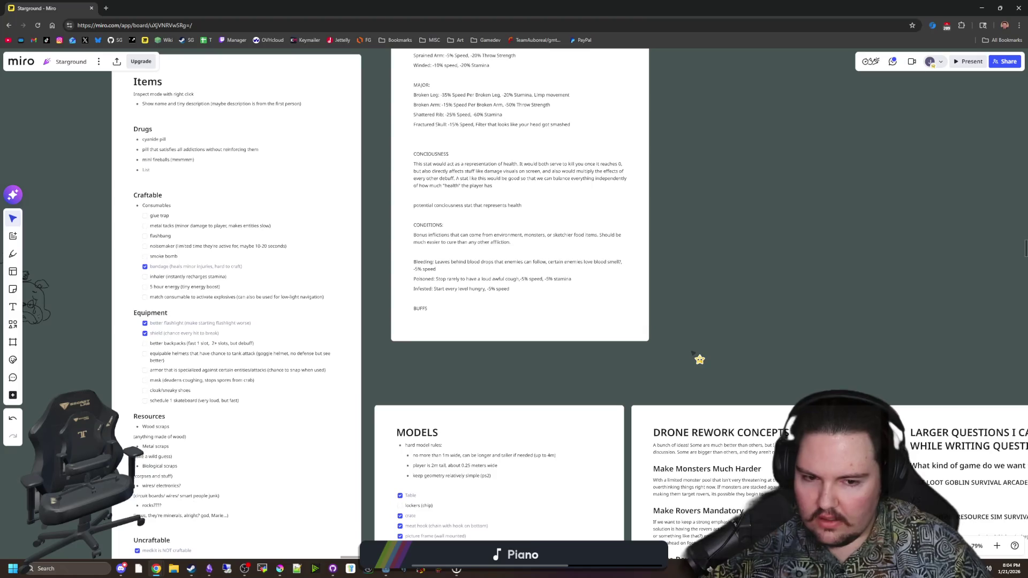
drag(444, 373, 537, 375)
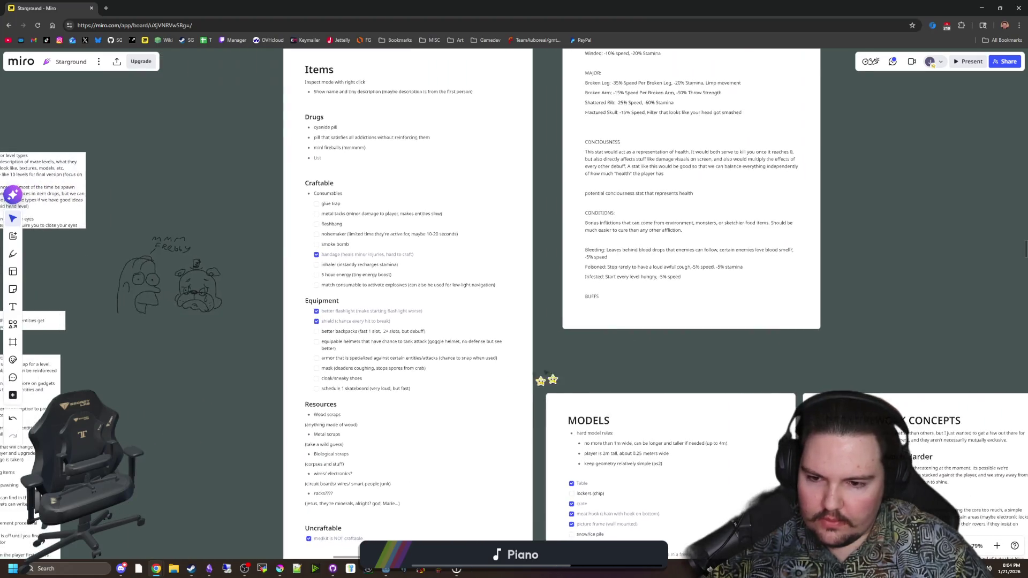
scroll(498, 383, down, 2)
scroll(642, 364, up, 3)
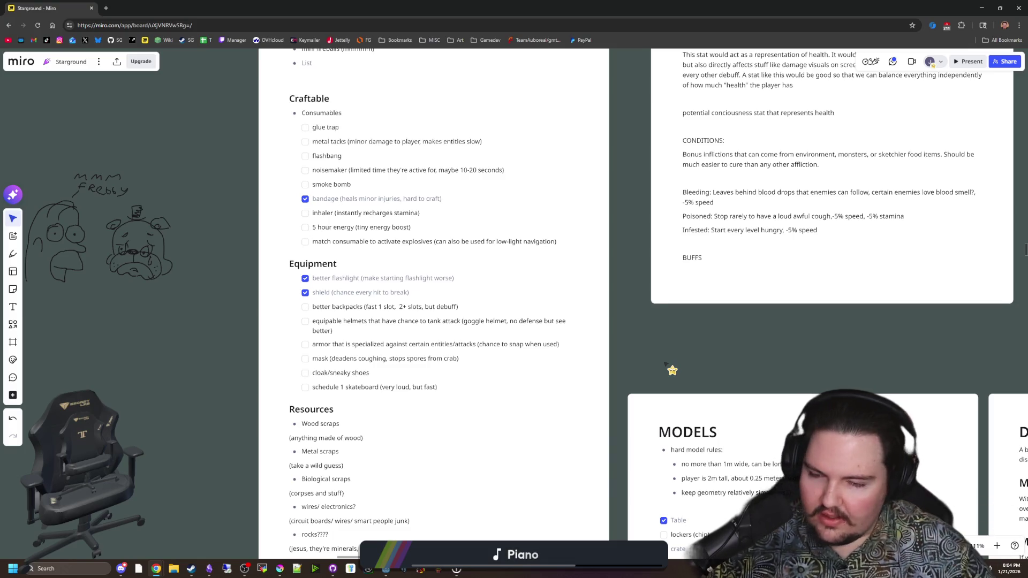
mouse_move(696, 8)
mouse_down()
mouse_move(700, 223)
mouse_move(734, 374)
mouse_move(735, 349)
mouse_up()
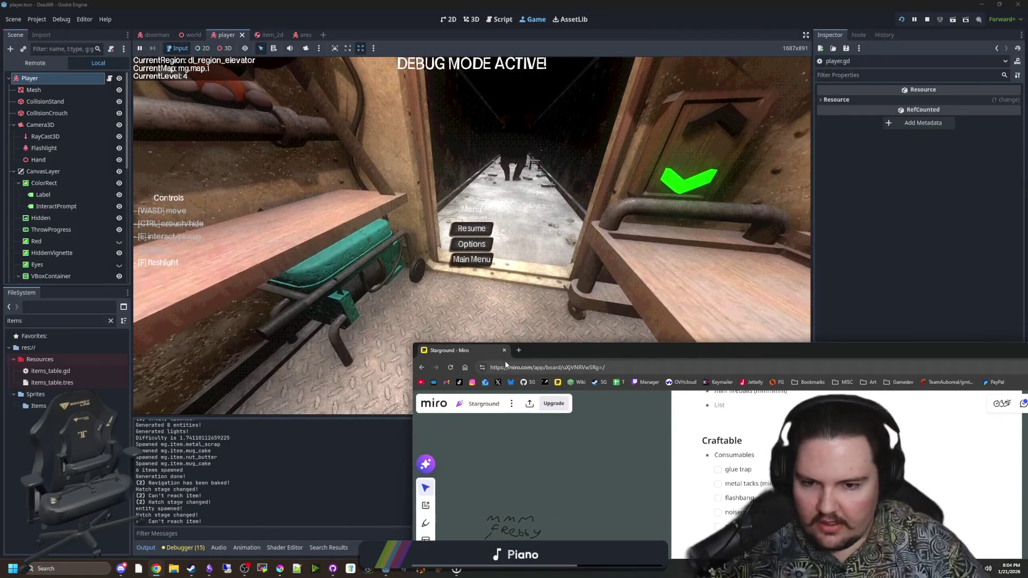
Resume the paused game and walk the player out of the elevator down the freezer corridor.
click(482, 290)
click(472, 228)
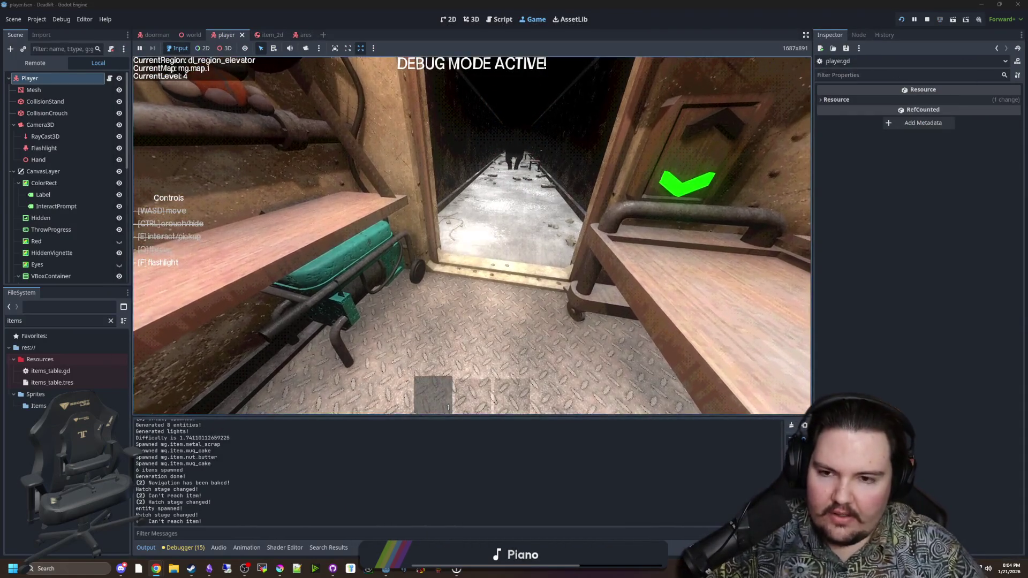
key(w)
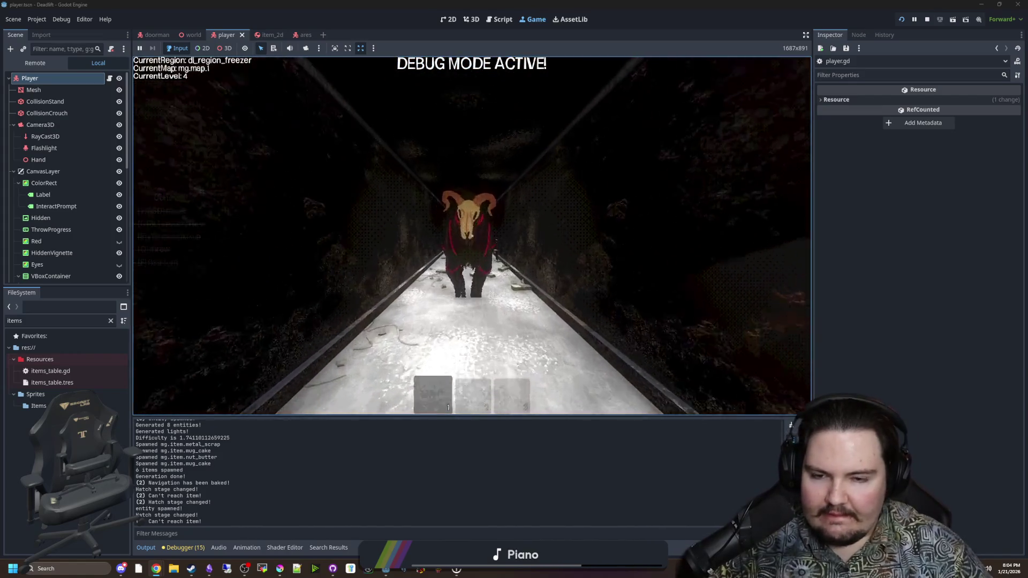
key(shift+w)
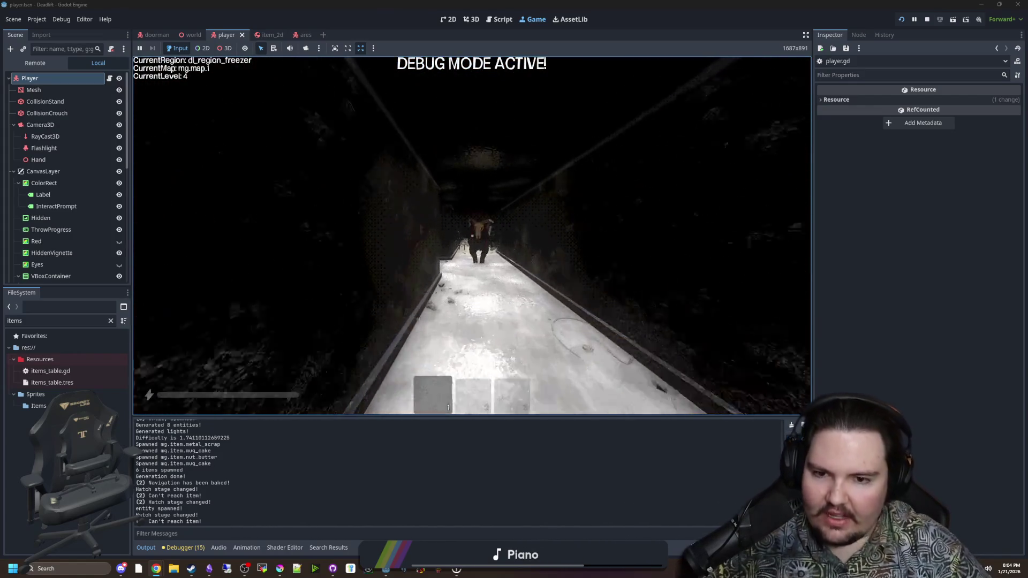
key(w)
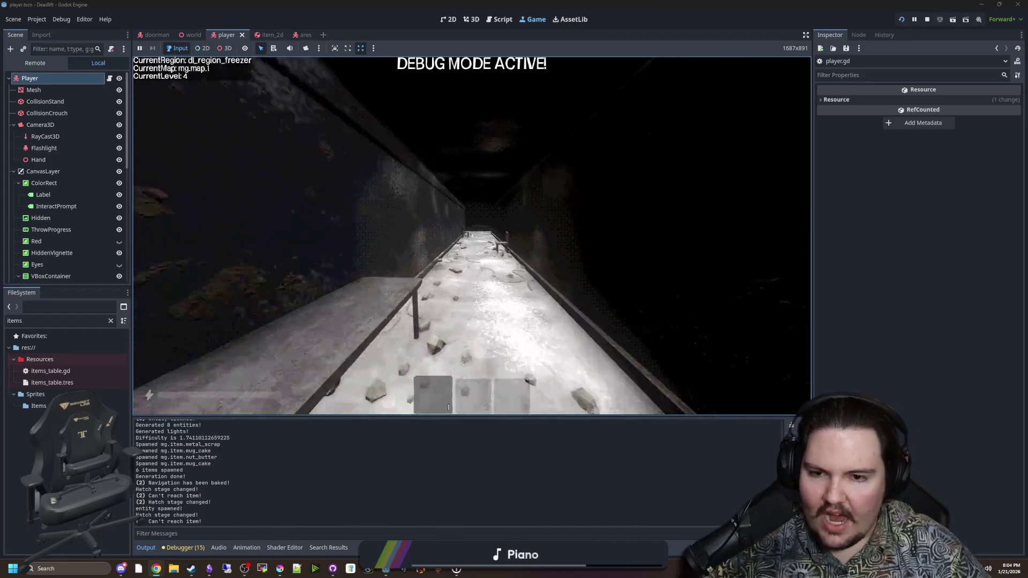
key(w)
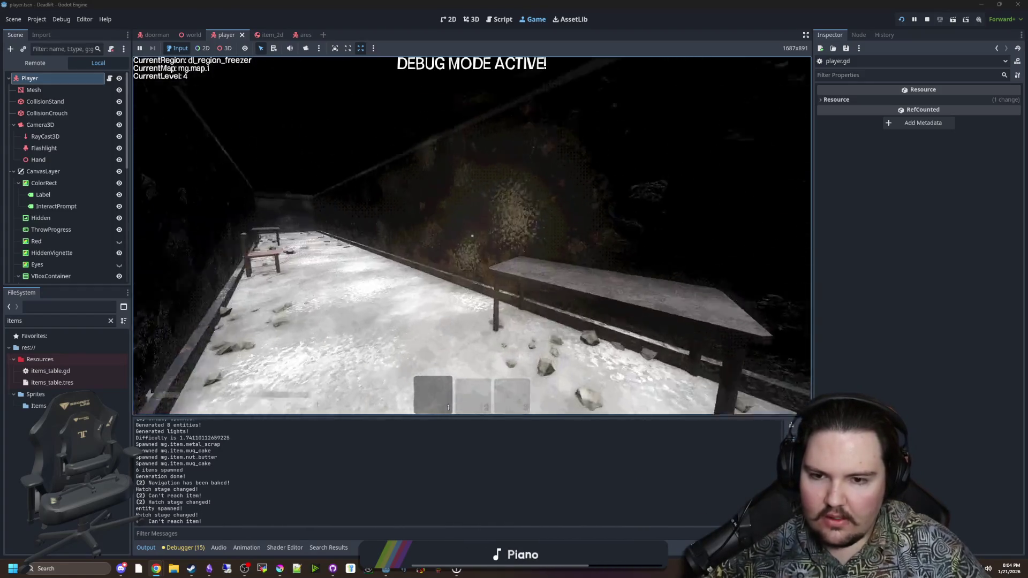
key(w)
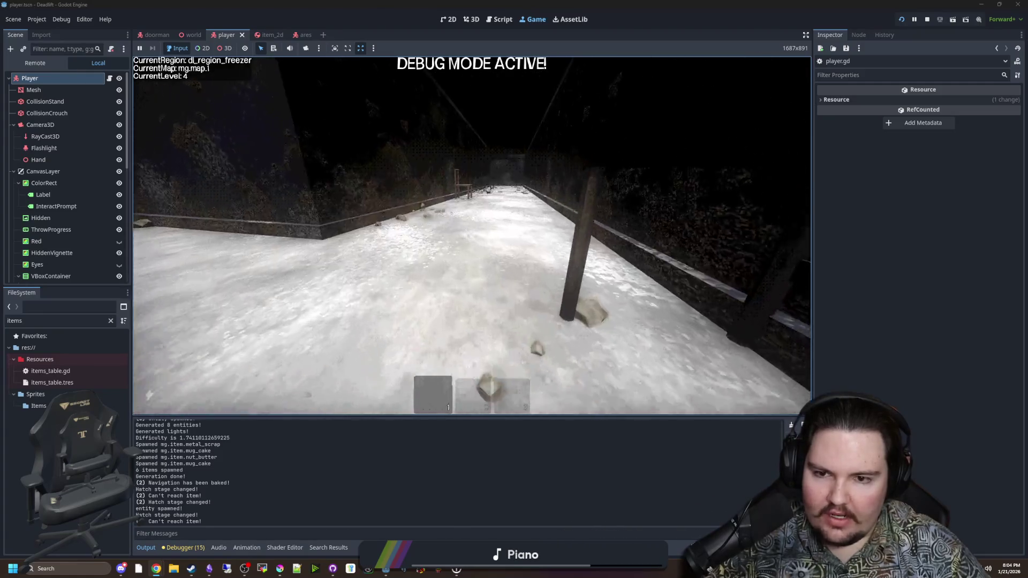
key(w)
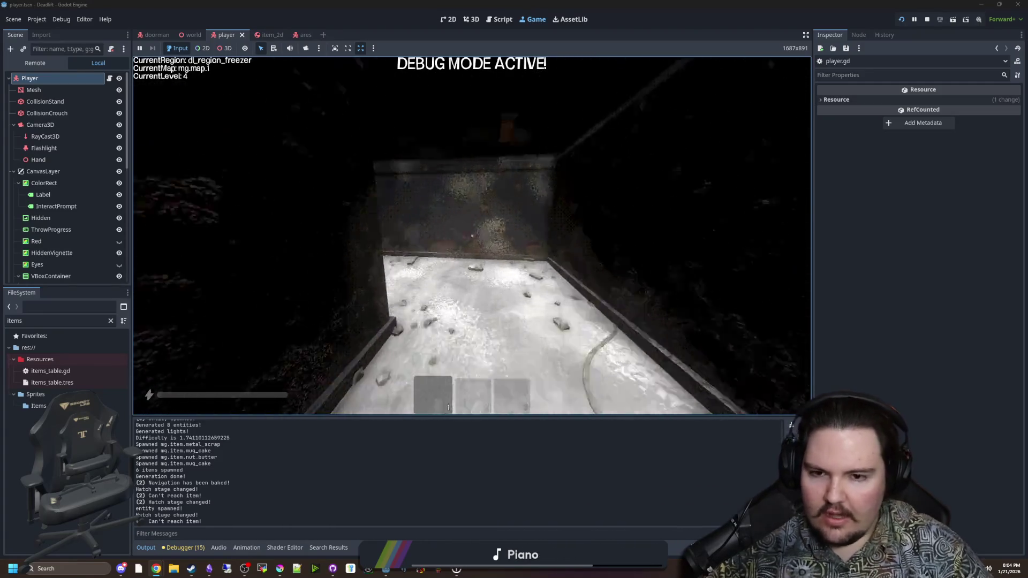
key(w)
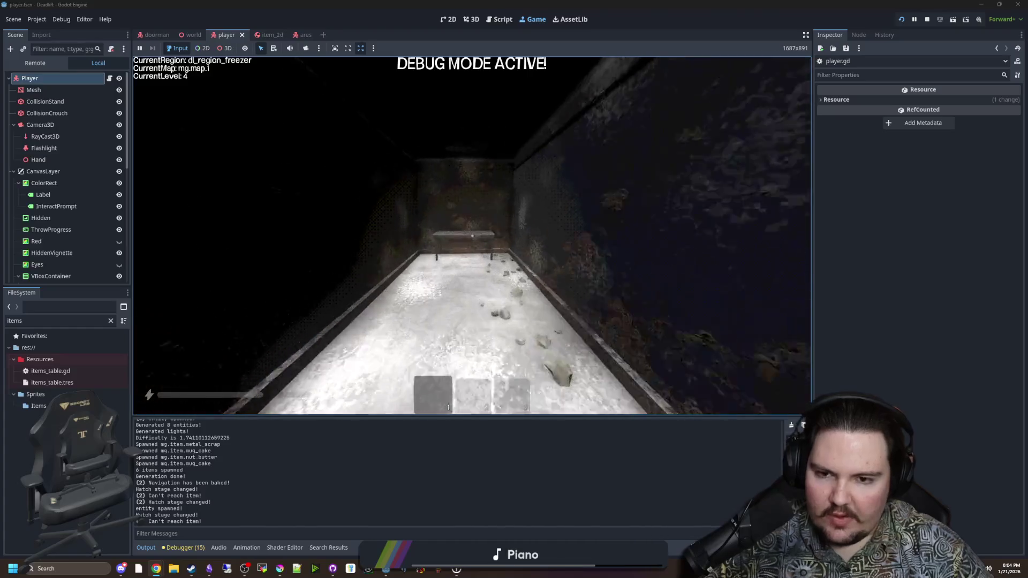
key(w)
Walk past the benches and railing room, through the breakroom, into the overgrown corridor.
key(w)
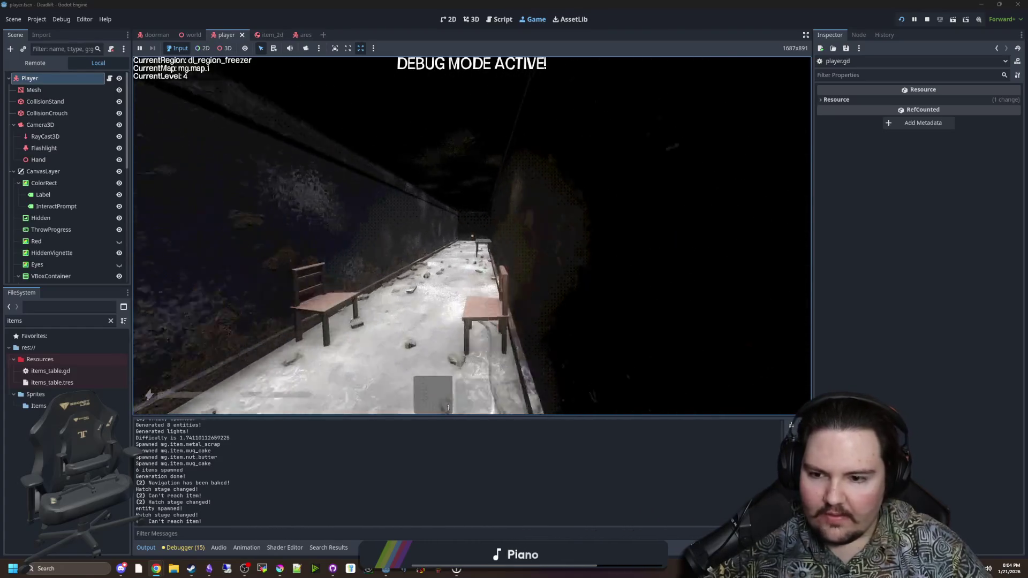
key(w)
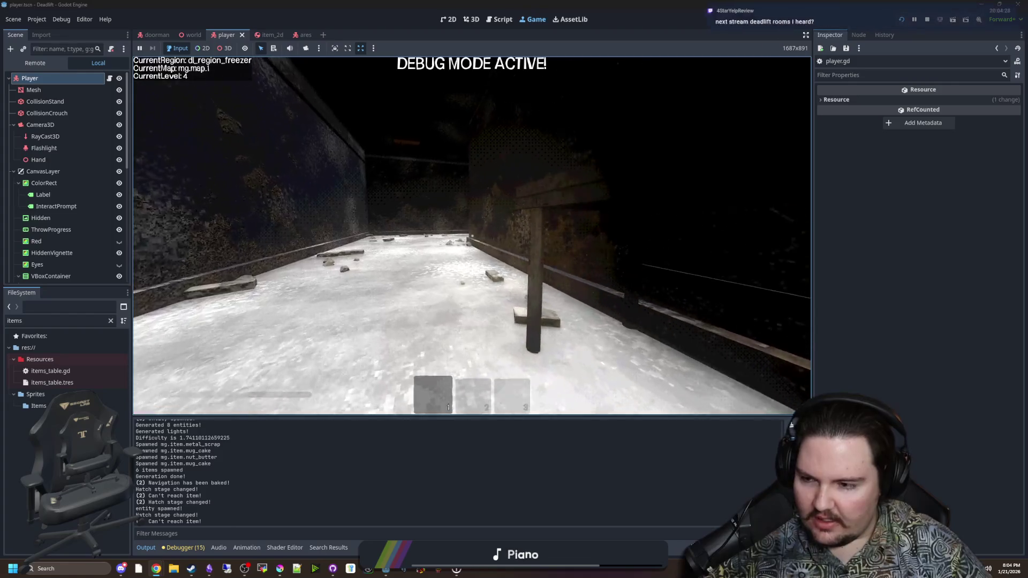
key(w)
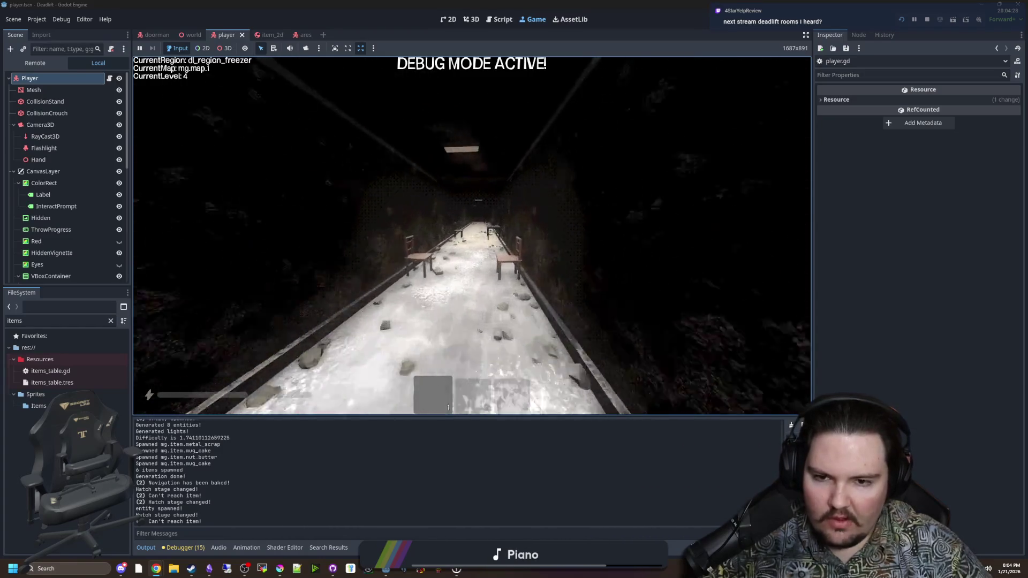
key(w)
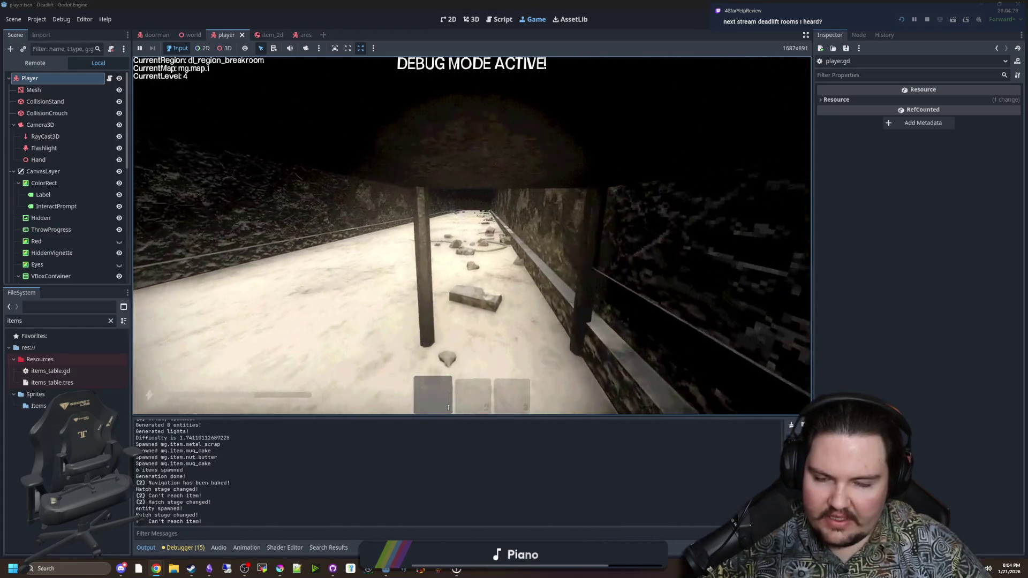
key(w)
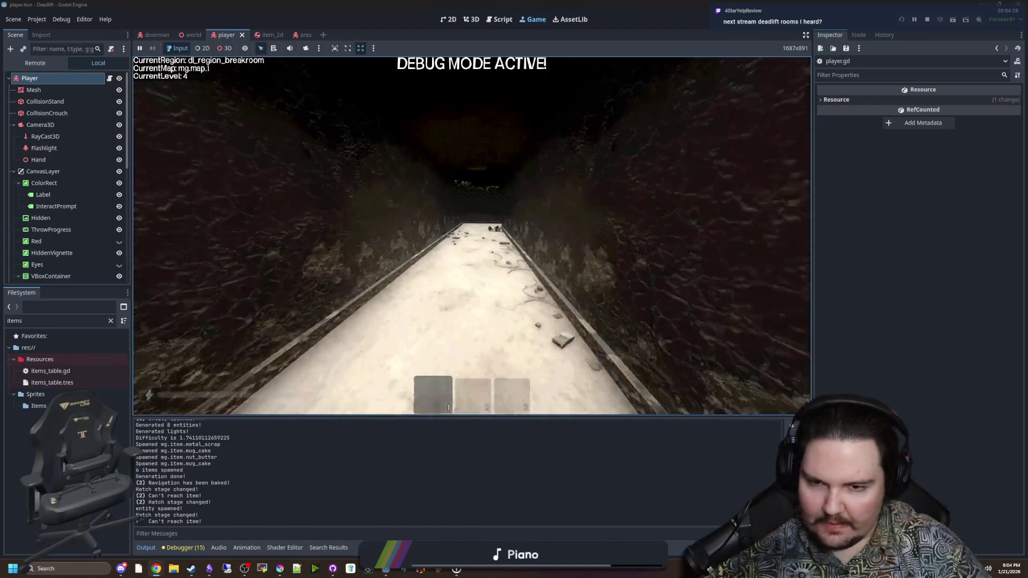
key(w)
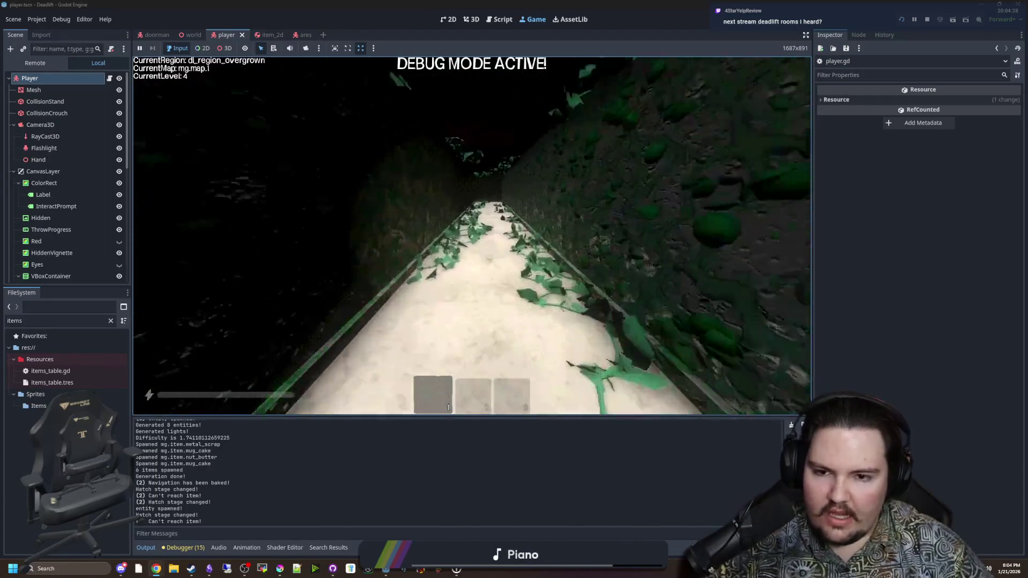
mouse_move(472, 236)
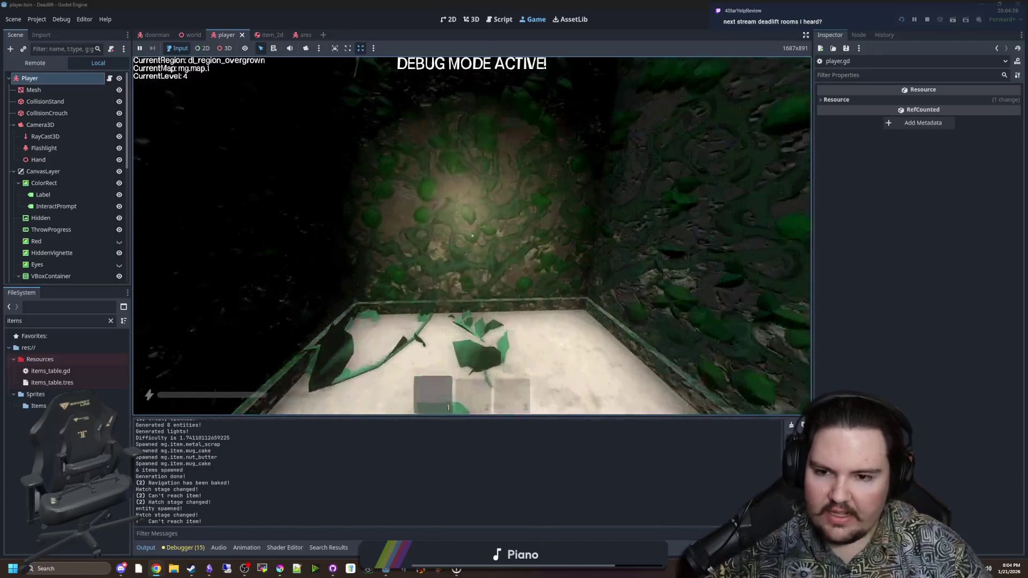
key(w)
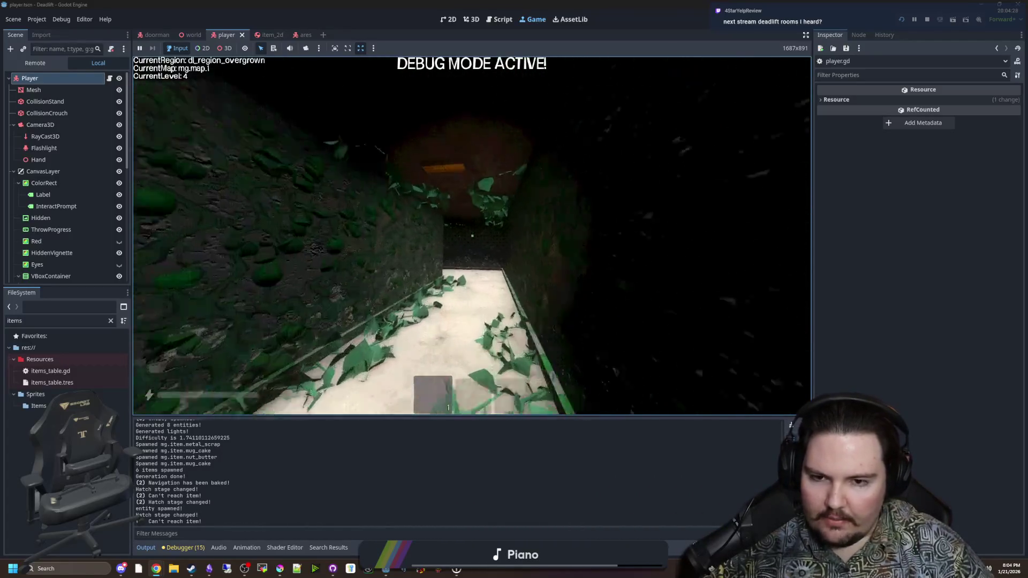
key(w)
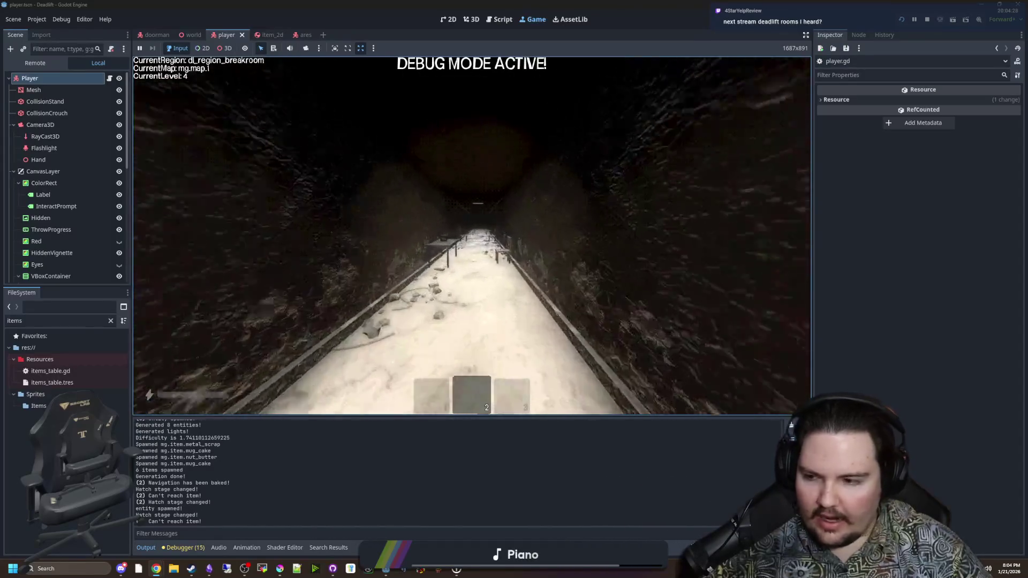
Switch to hotbar slot 2 and back to slot 1, then head toward the freezer room.
key(2)
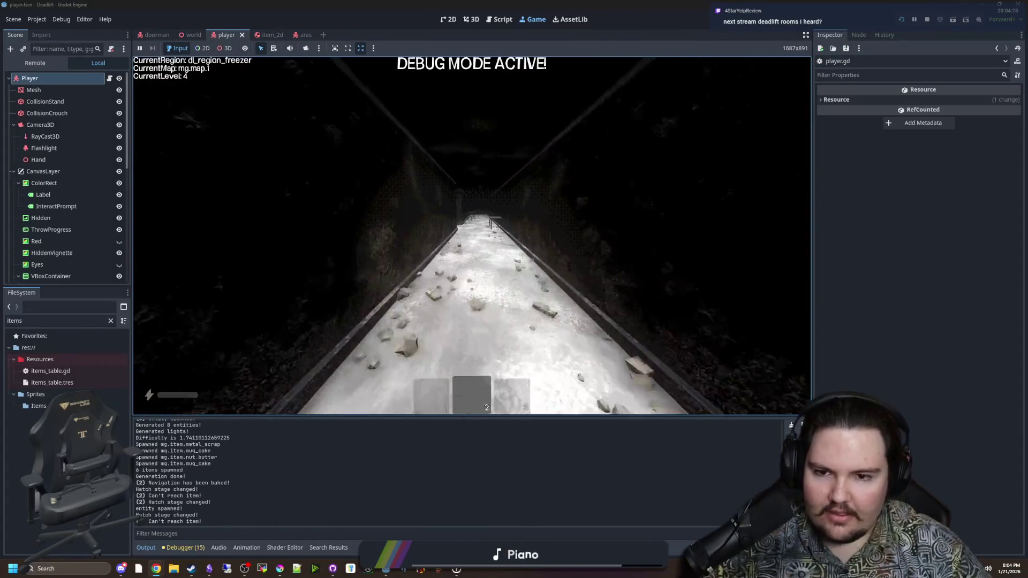
key(1)
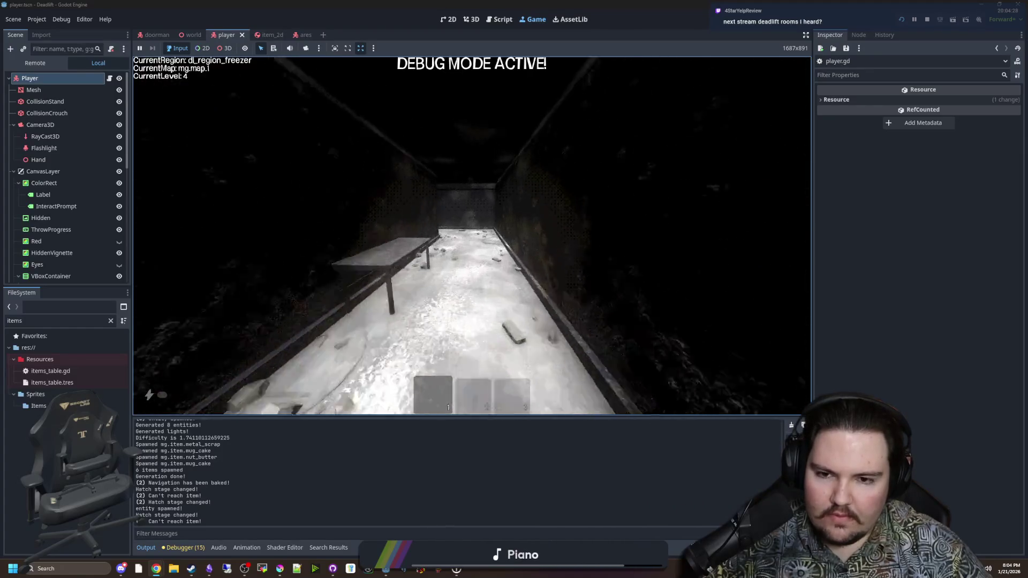
key(w)
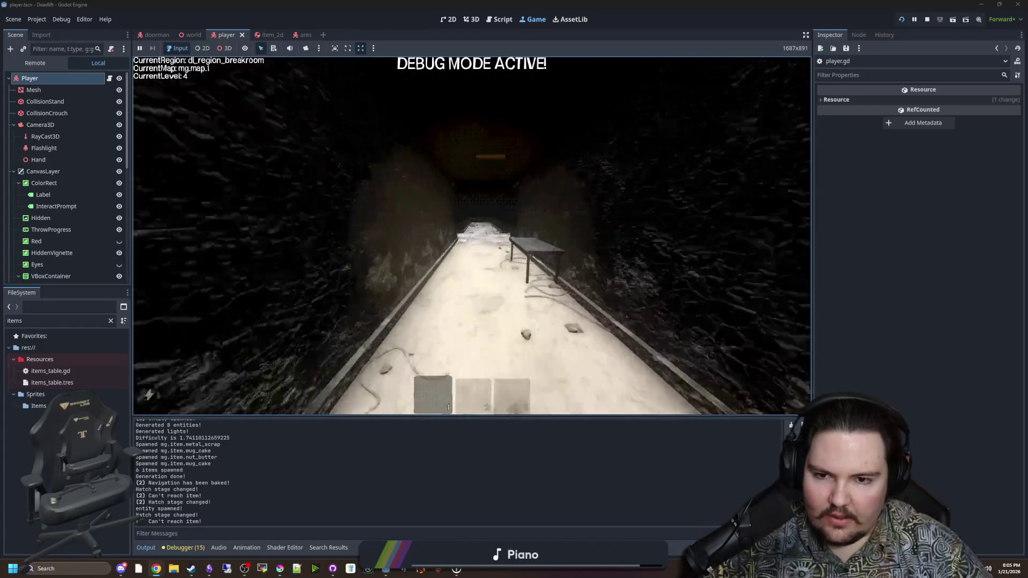
key(w)
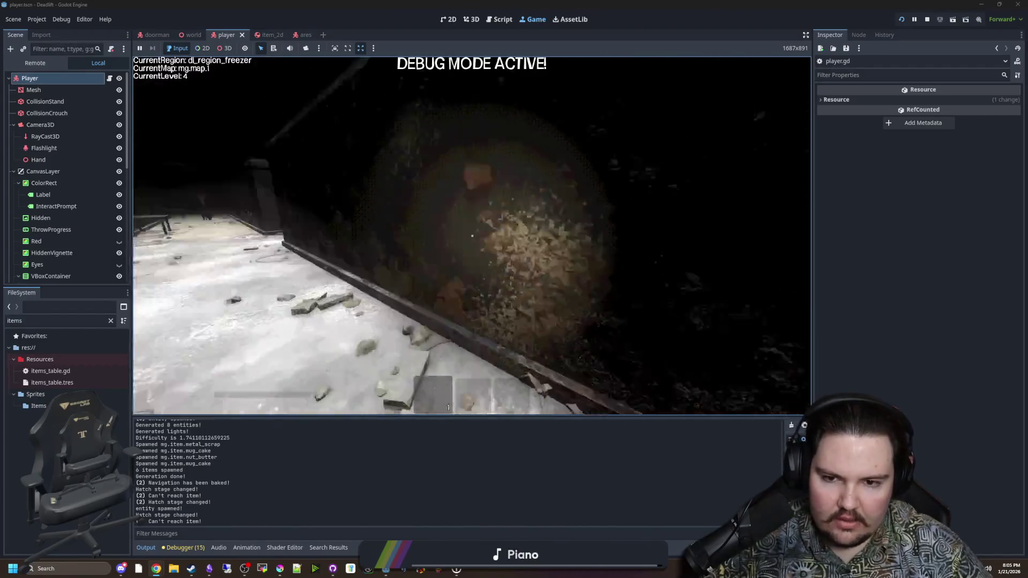
Walk back through the breakroom and freezer into the elevator, close its doors, and pause with Esc.
key(w)
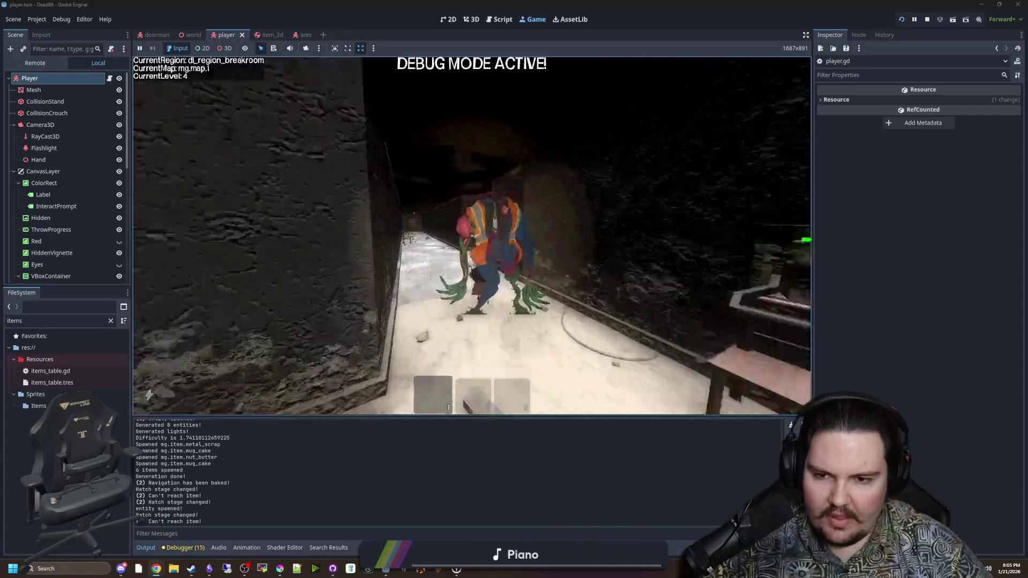
key(w)
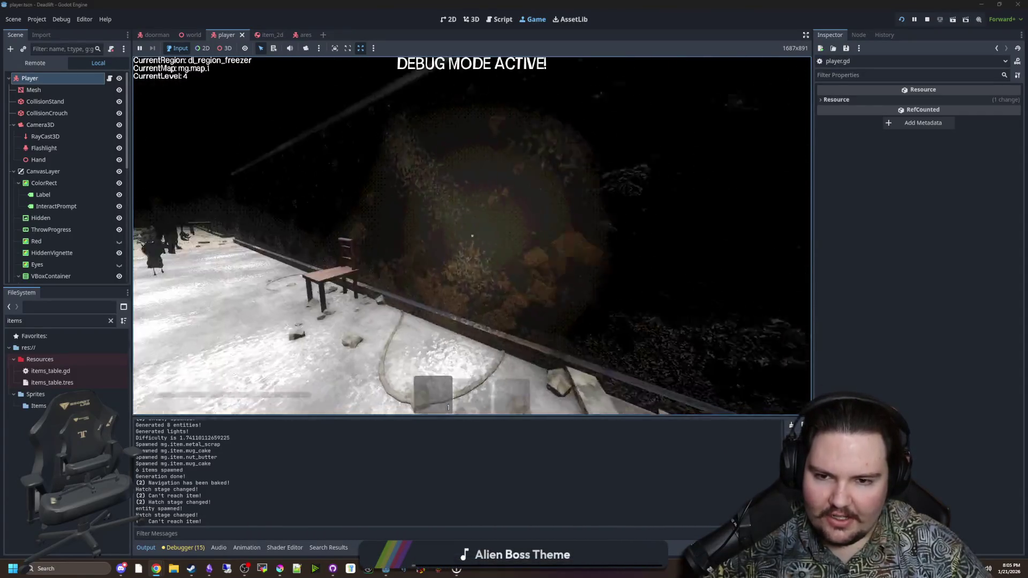
key(w)
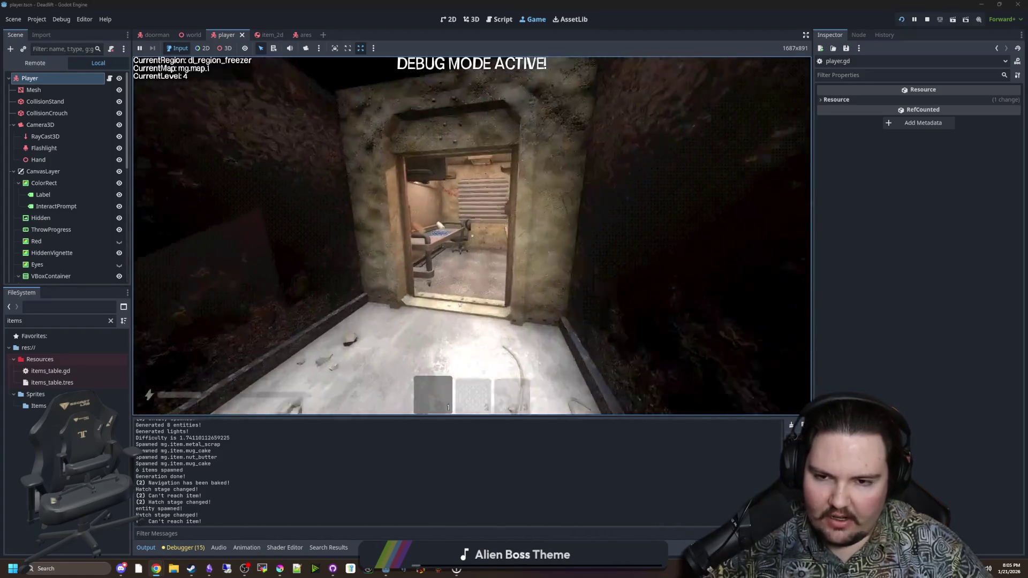
key(w)
key(e)
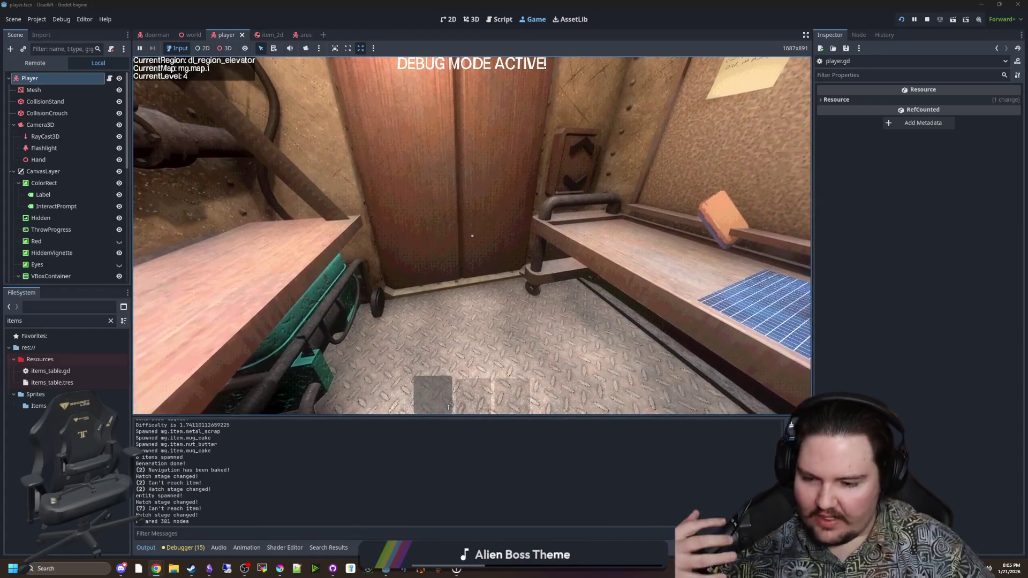
key(Escape)
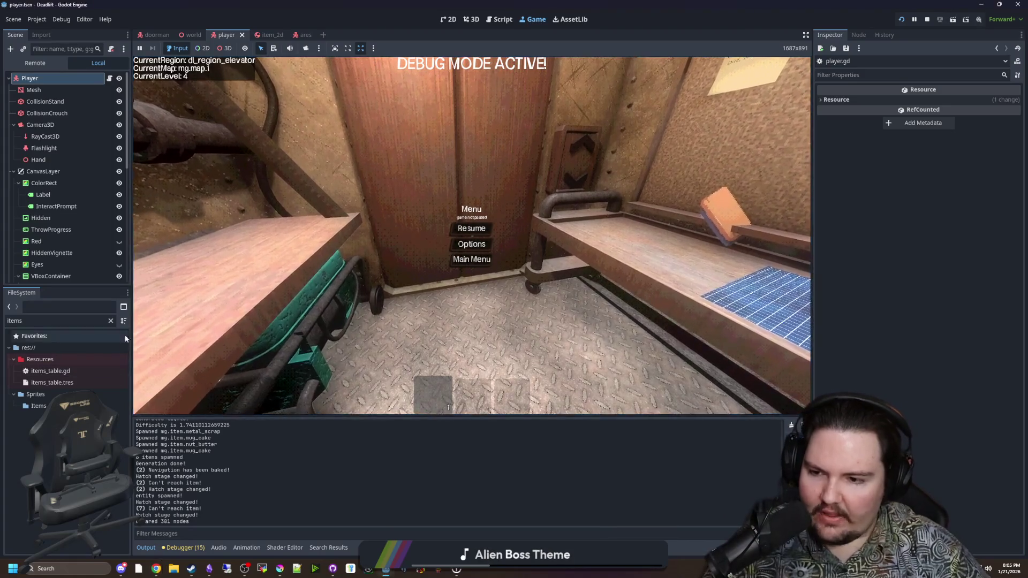
Filter the FileSystem by 'corr' and open corridor_library_source.tscn in the 3D view.
click(111, 320)
text(corr)
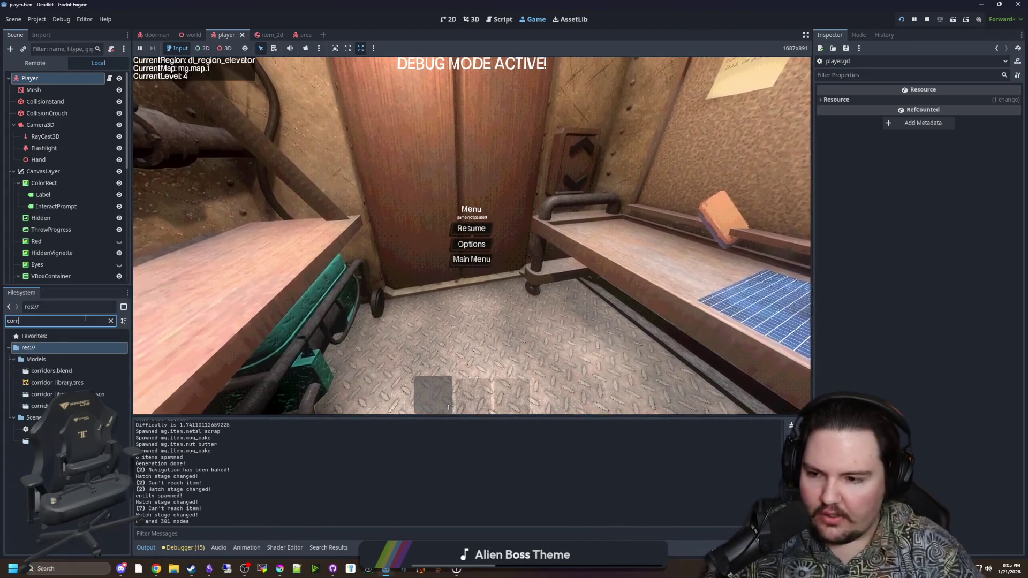
double_click(96, 394)
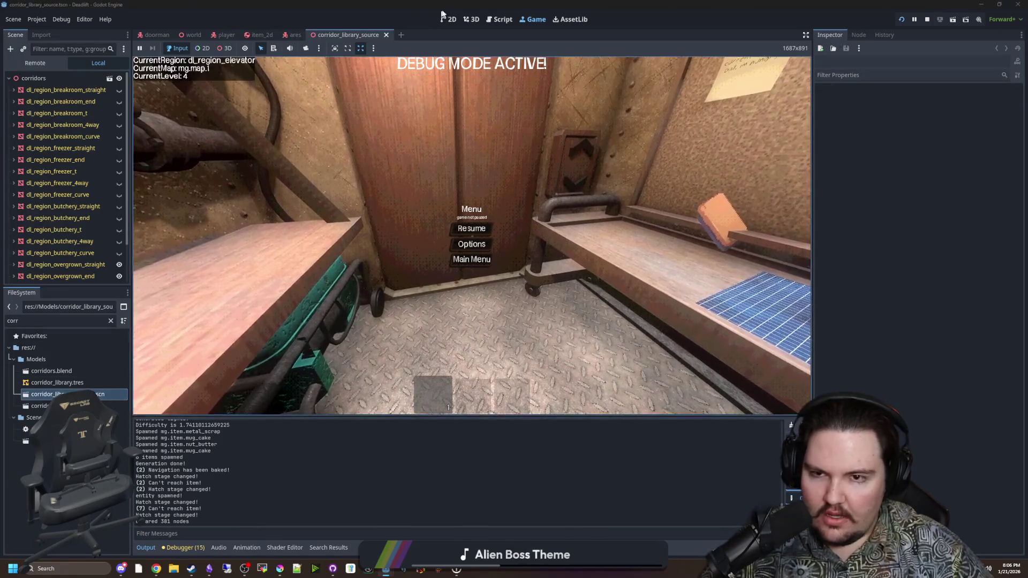
click(471, 20)
Orbit and fly around the corridor meshes, then select dl_region_overgrown_end.
scroll(474, 223, down, 5)
drag(315, 227, 214, 227)
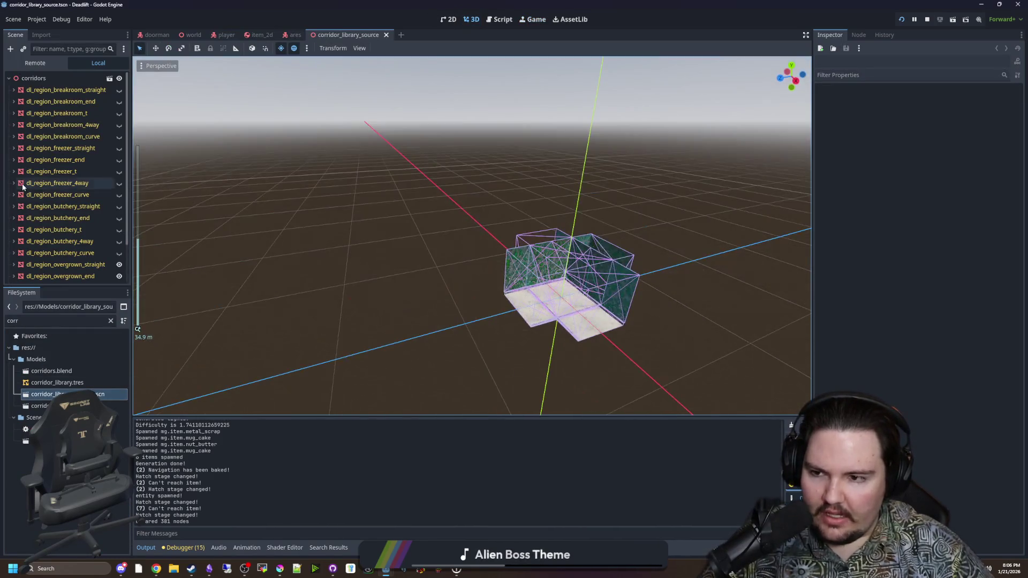
scroll(65, 177, down, 2)
drag(501, 292, 418, 292)
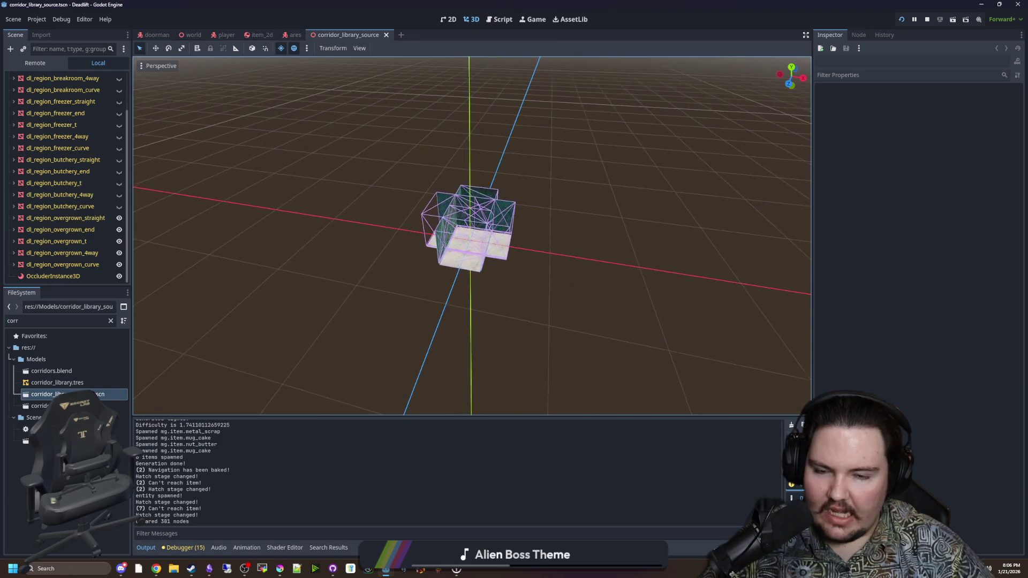
scroll(461, 241, up, 3)
key(w)
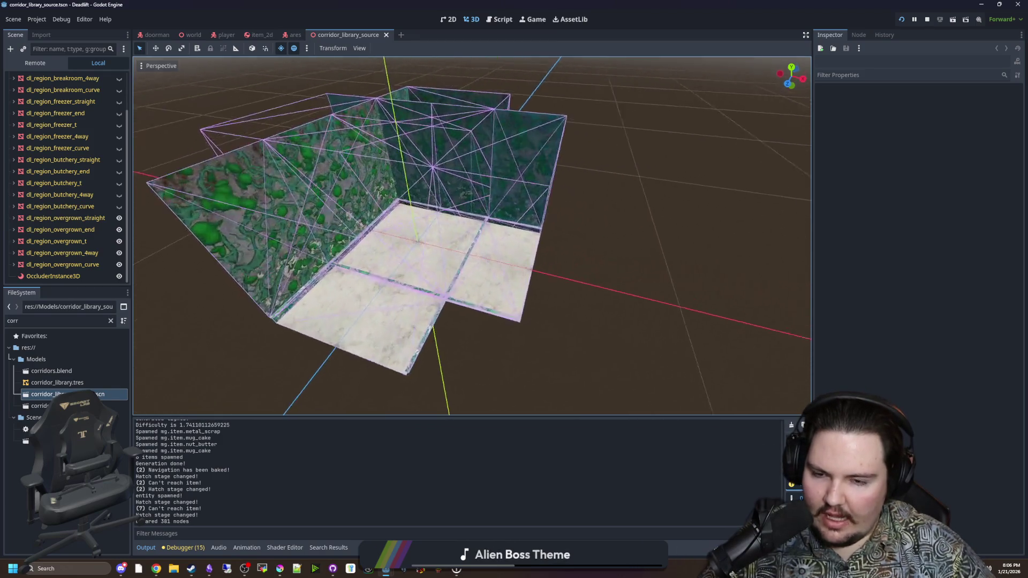
key(s)
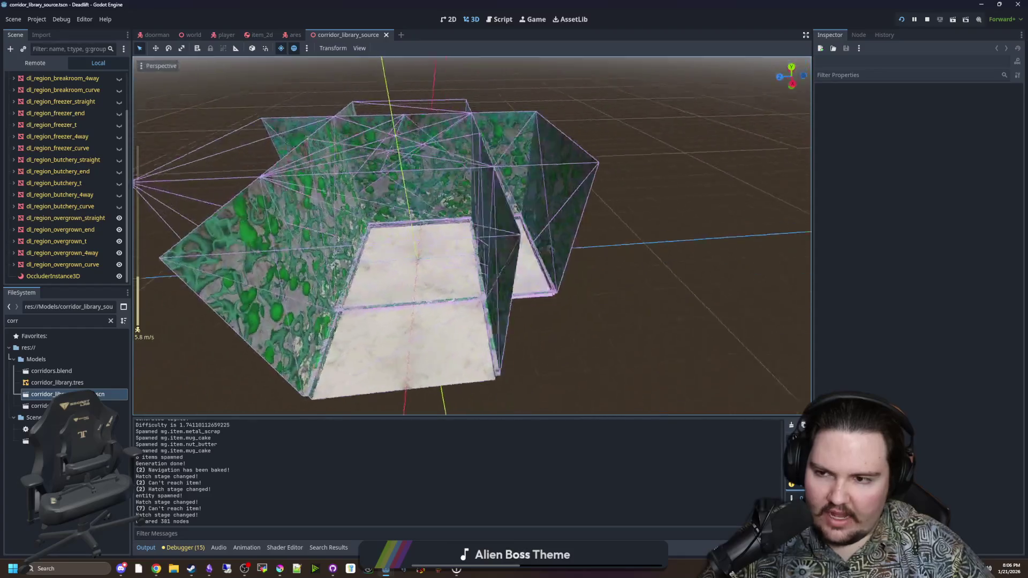
drag(481, 300, 539, 304)
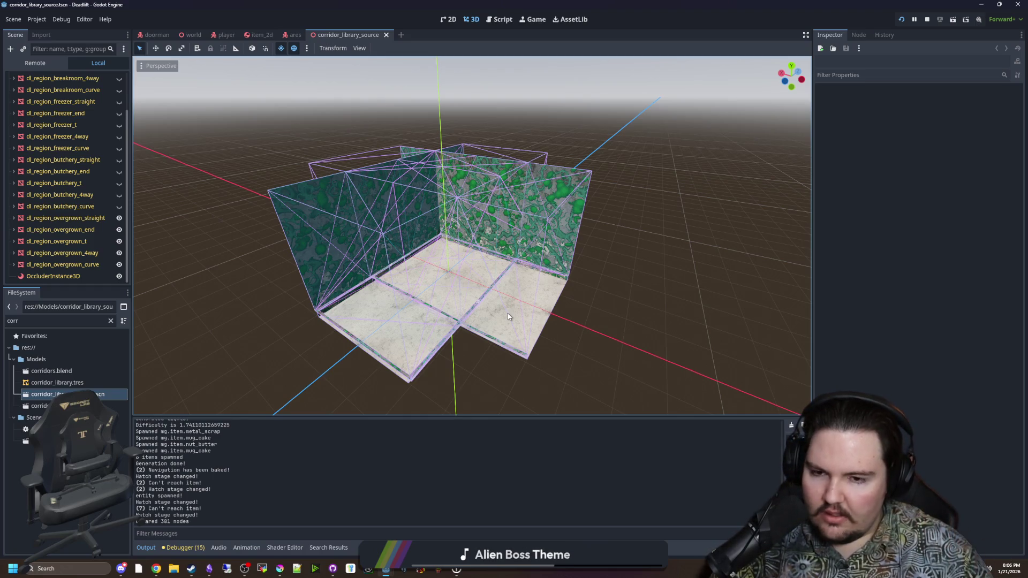
click(69, 232)
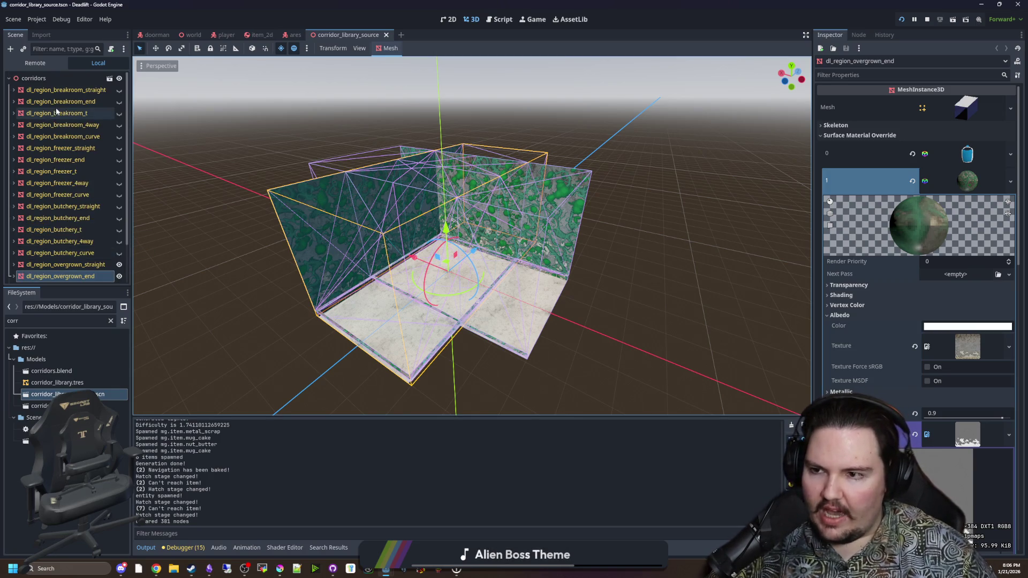
Inspect the breakroom straight and overgrown curve pieces, toggling the breakroom piece's Surface Material Override.
click(59, 75)
click(62, 263)
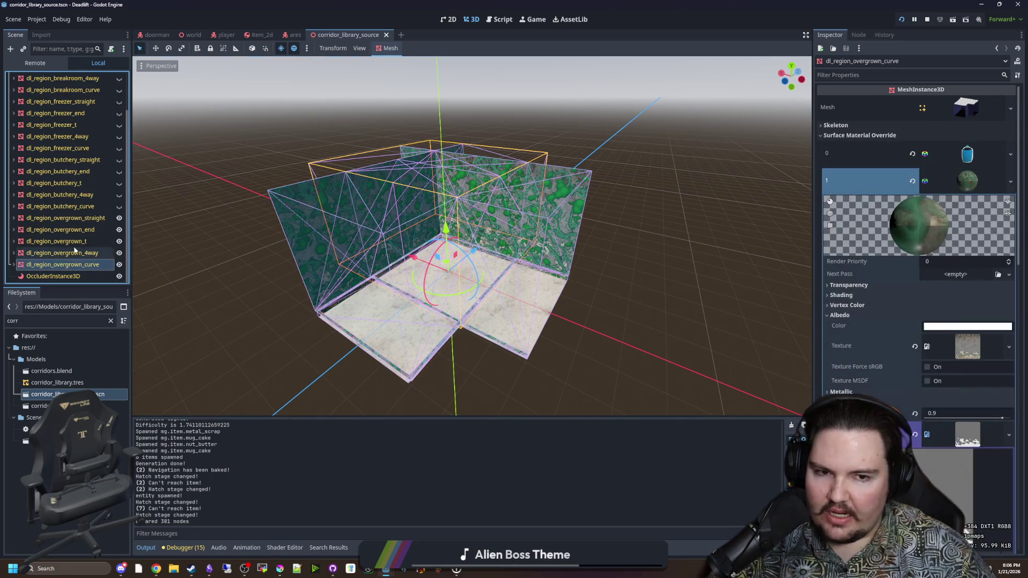
scroll(61, 257, up, 2)
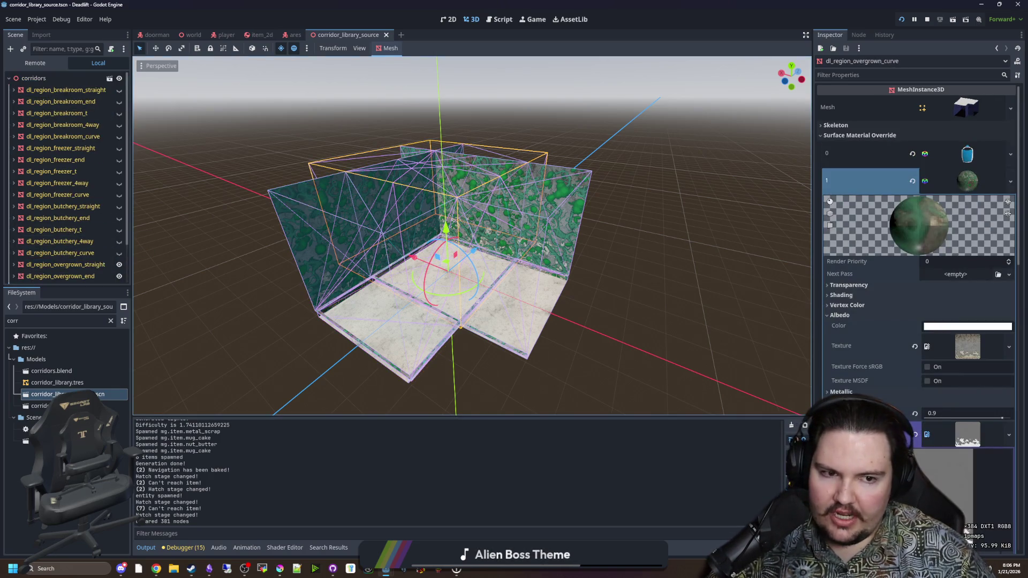
click(65, 90)
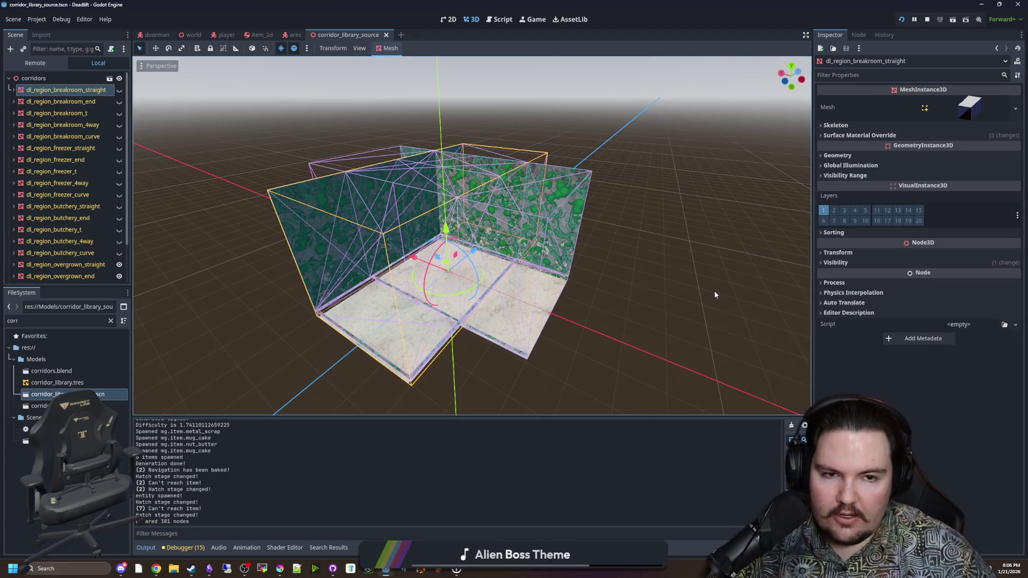
click(830, 135)
click(830, 135)
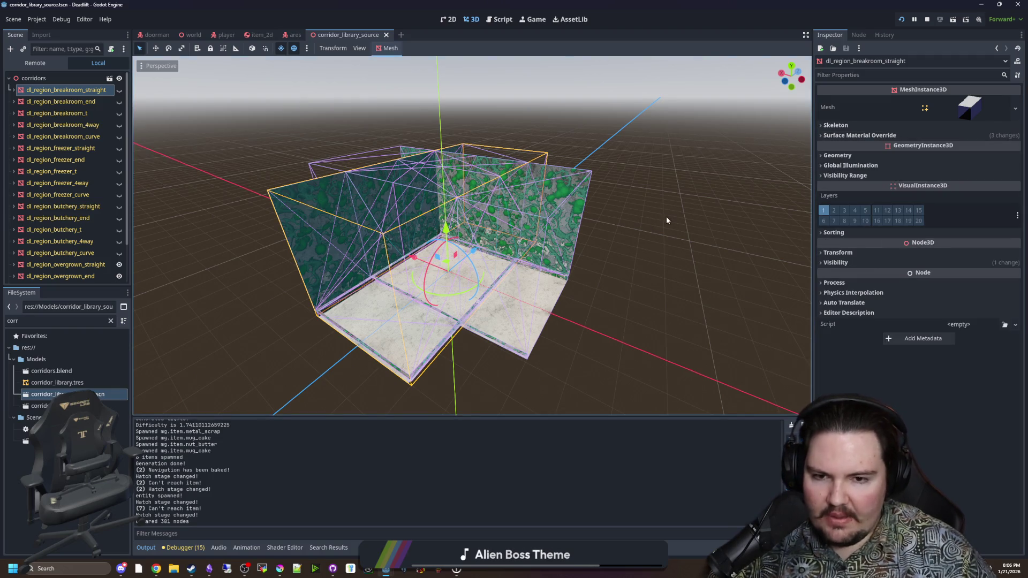
Select dl_region_freezer_4way, focus it with F, and toggle its material overrides.
click(645, 358)
click(530, 337)
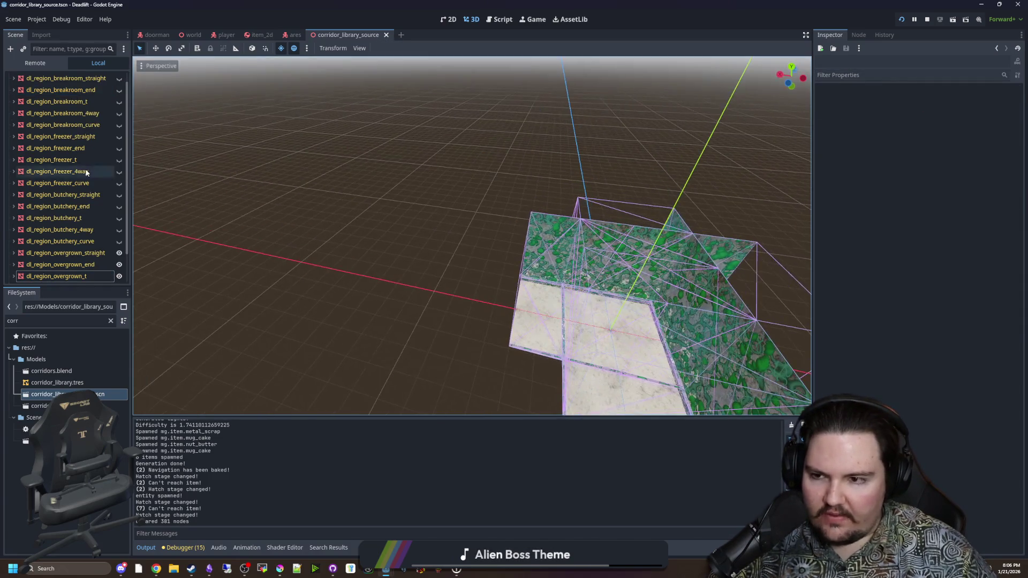
key(f)
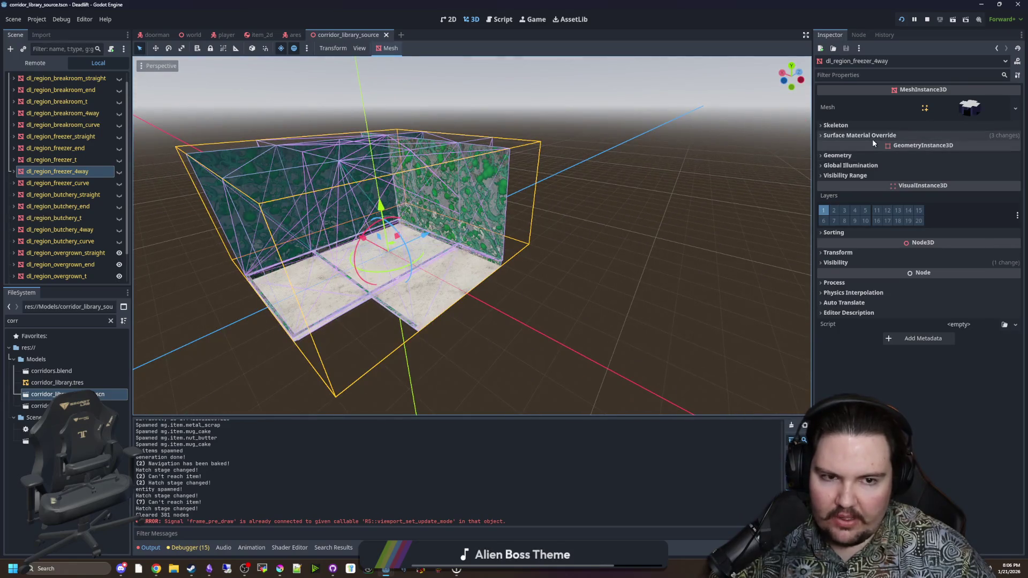
click(872, 137)
click(850, 136)
Deselect the freezer mesh, orbit around the corridors, and select the breakroom straight mesh.
click(626, 223)
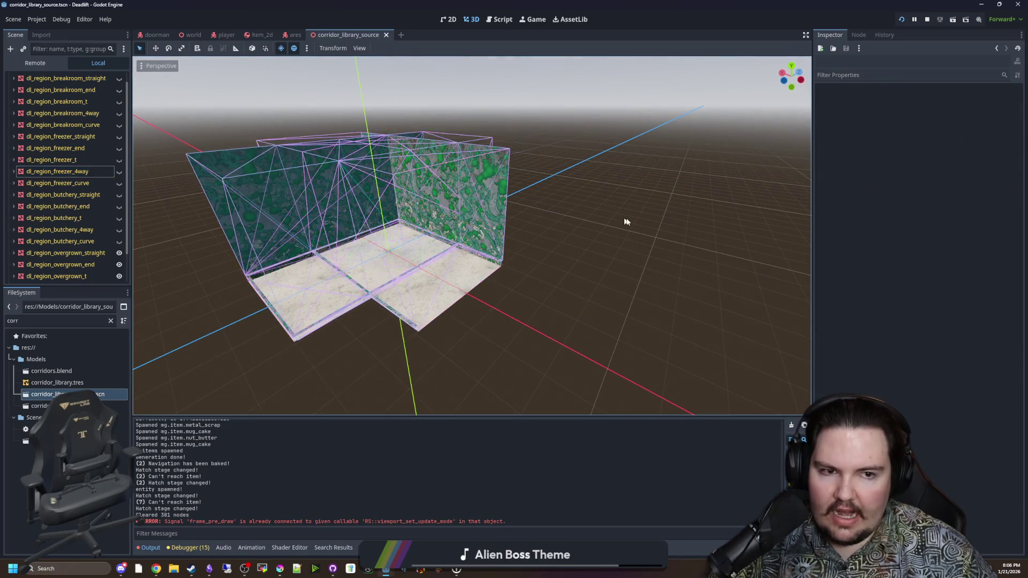
mouse_move(626, 223)
mouse_down()
mouse_move(654, 232)
mouse_move(508, 242)
mouse_up()
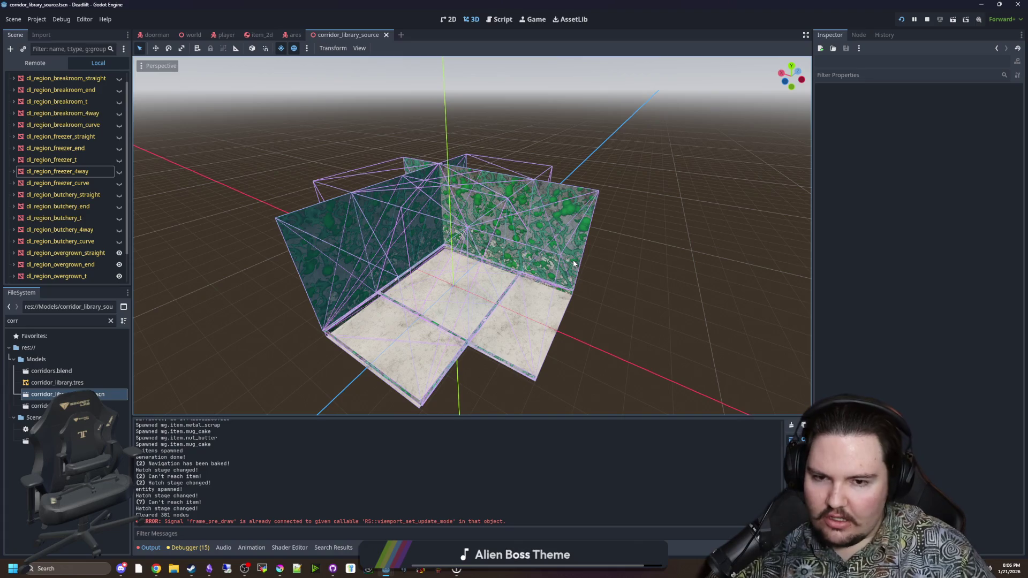
scroll(624, 231, down, 6)
scroll(542, 259, up, 3)
click(542, 261)
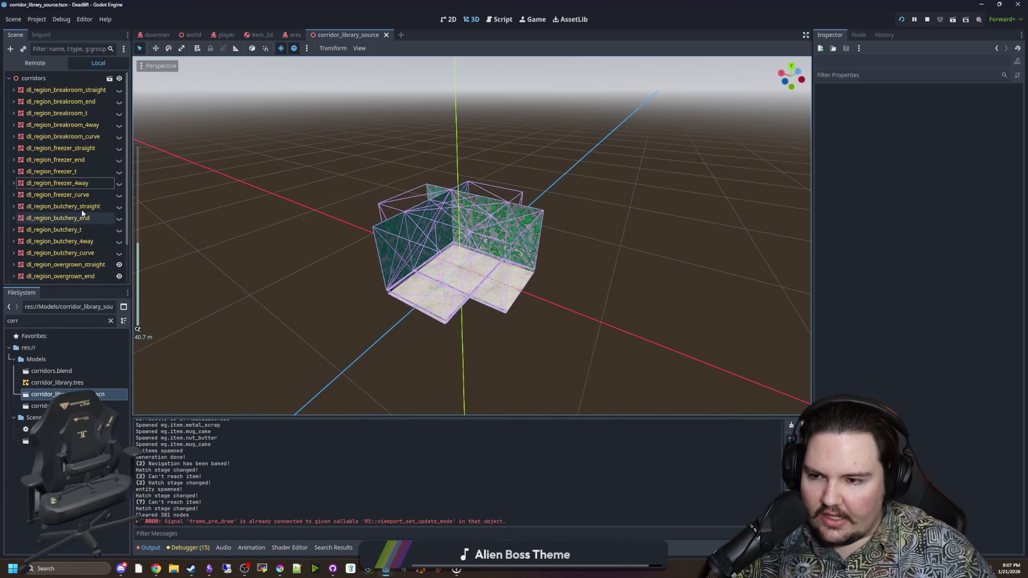
scroll(83, 188, down, 3)
click(76, 264)
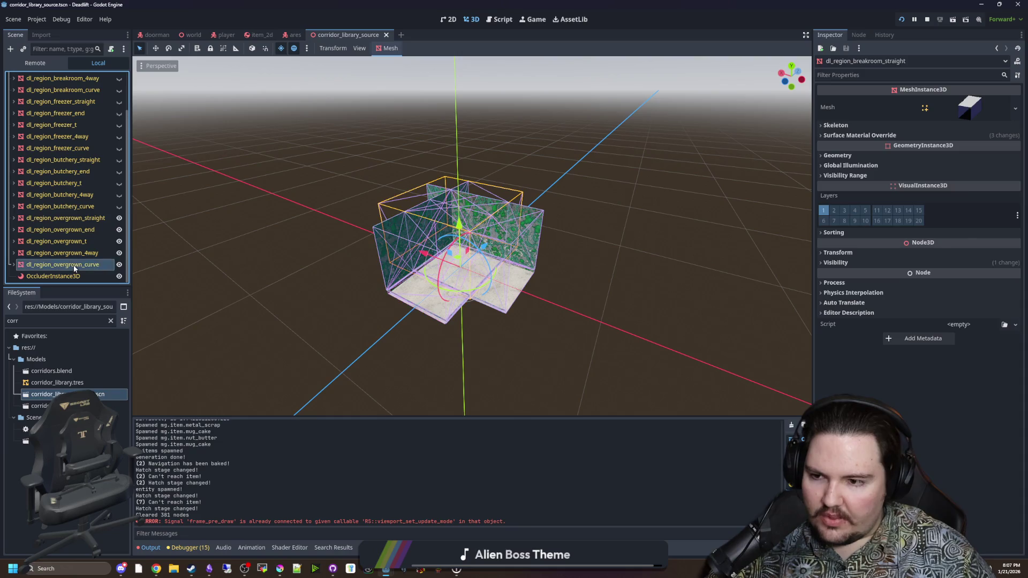
click(249, 191)
scroll(250, 194, up, 3)
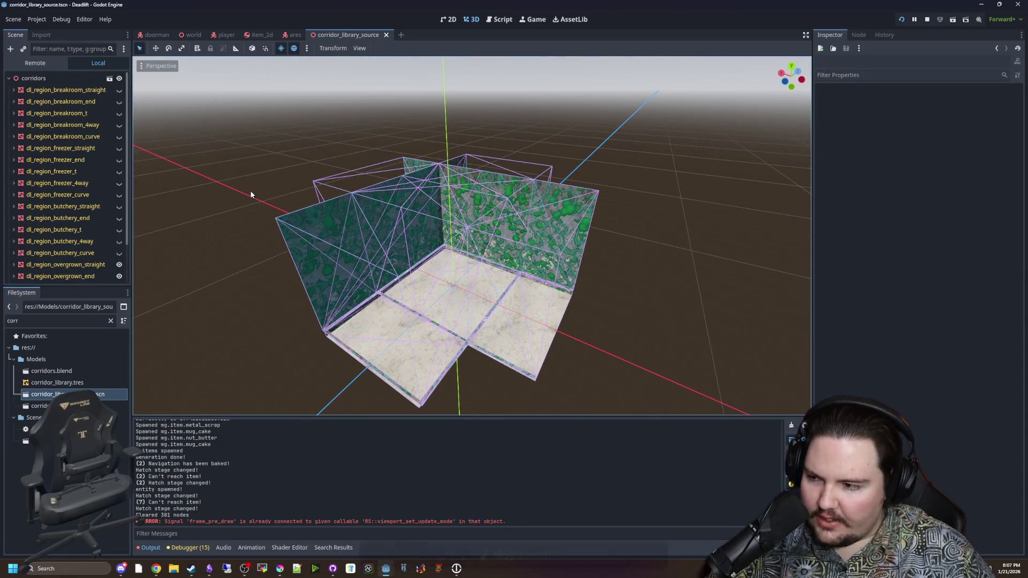
scroll(251, 191, down, 3)
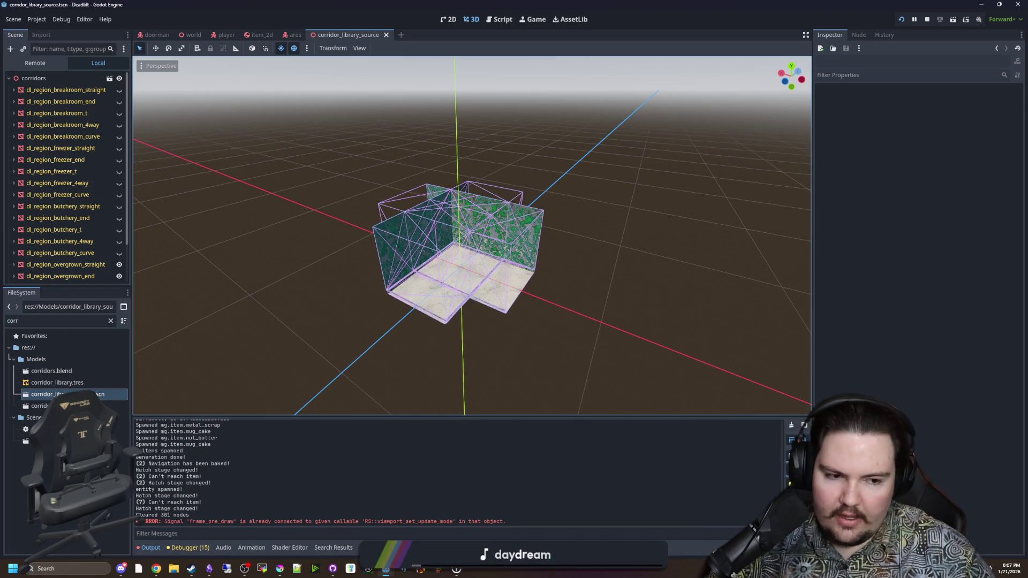
click(208, 568)
drag(351, 61, 1027, 168)
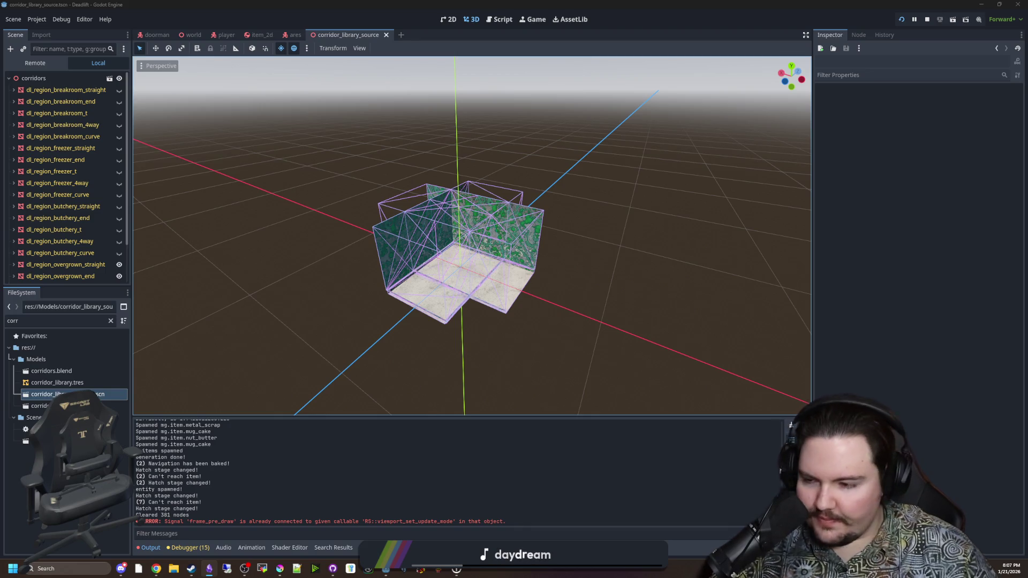
click(447, 489)
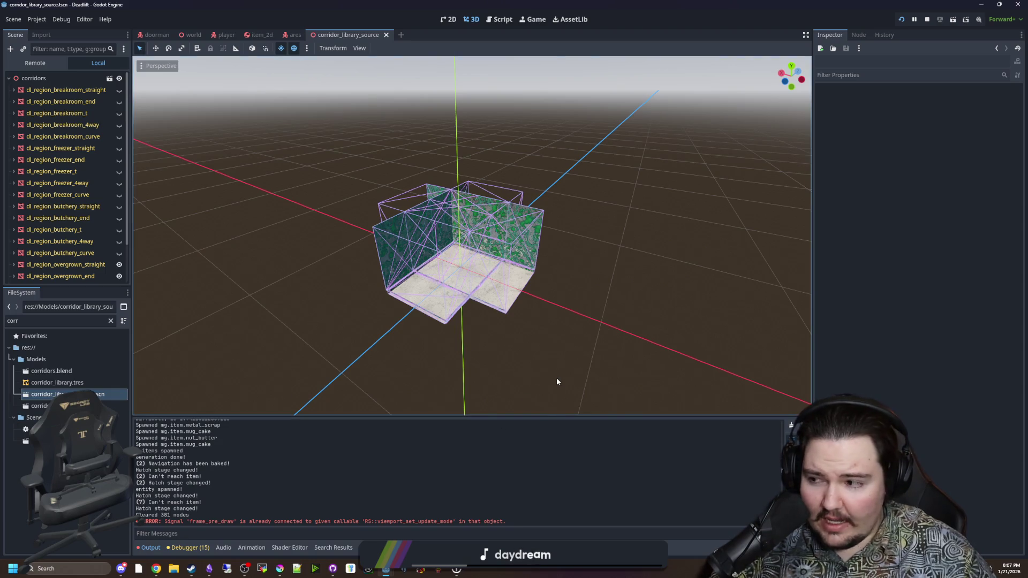
Save corridor_library_source with Ctrl+S twice, then click empty space in the FileSystem dock.
key(ctrl+s)
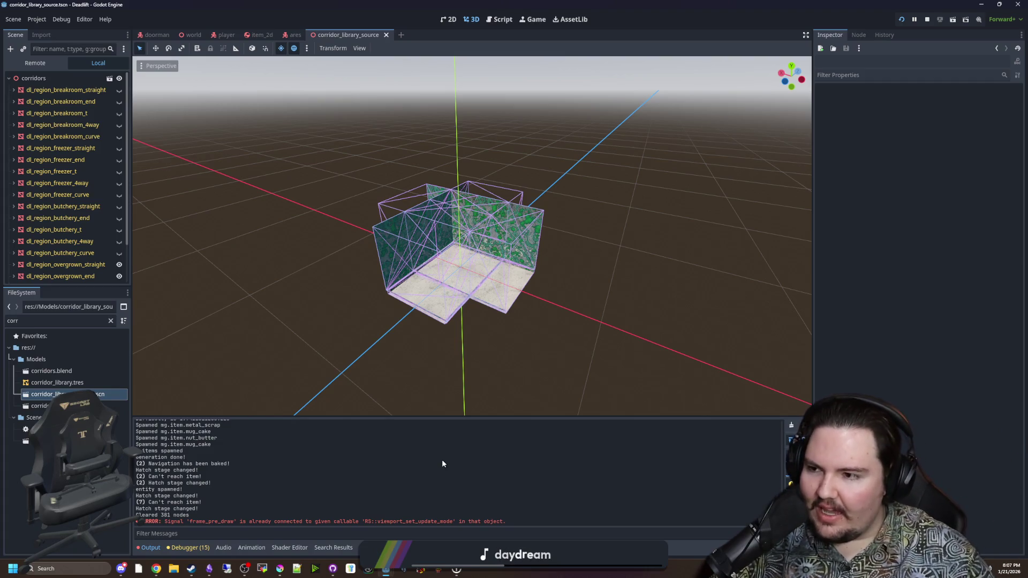
scroll(583, 341, down, 5)
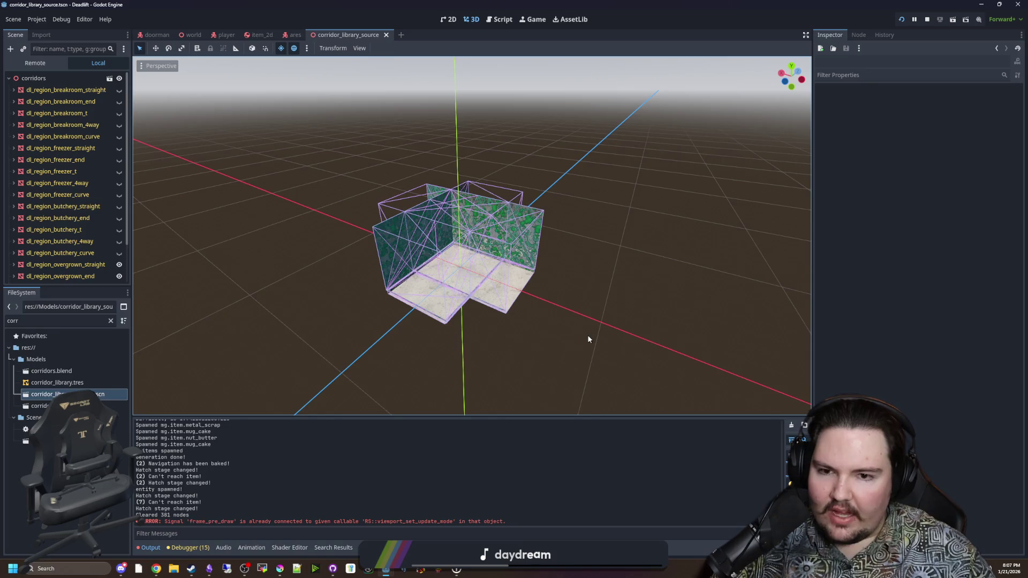
scroll(553, 317, up, 3)
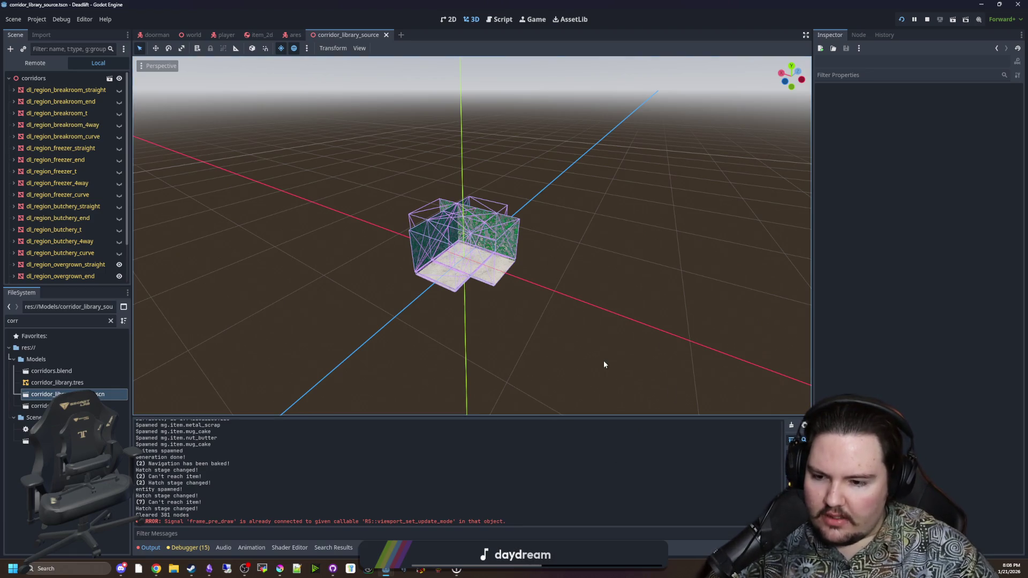
key(ctrl+s)
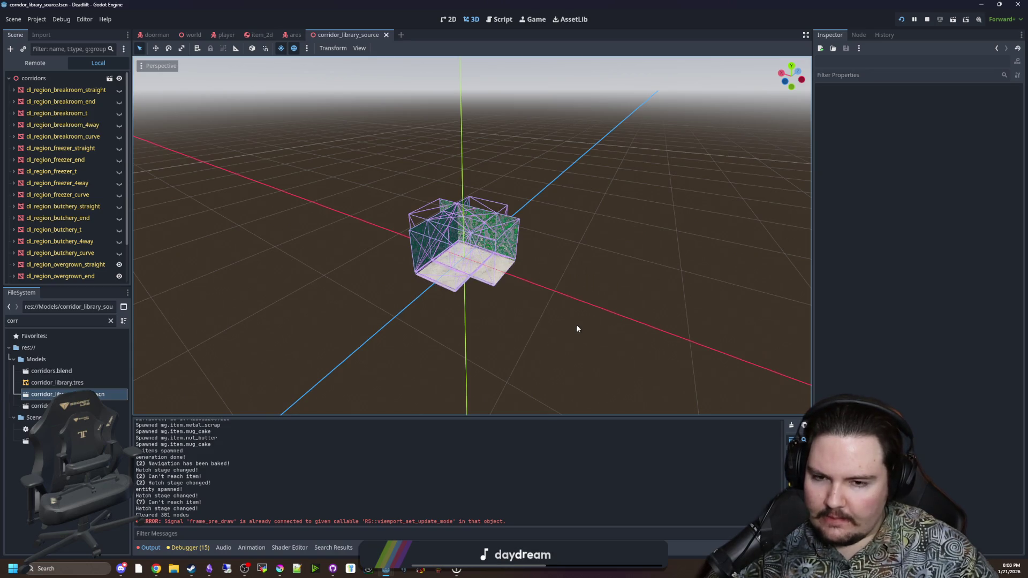
scroll(577, 329, up, 3)
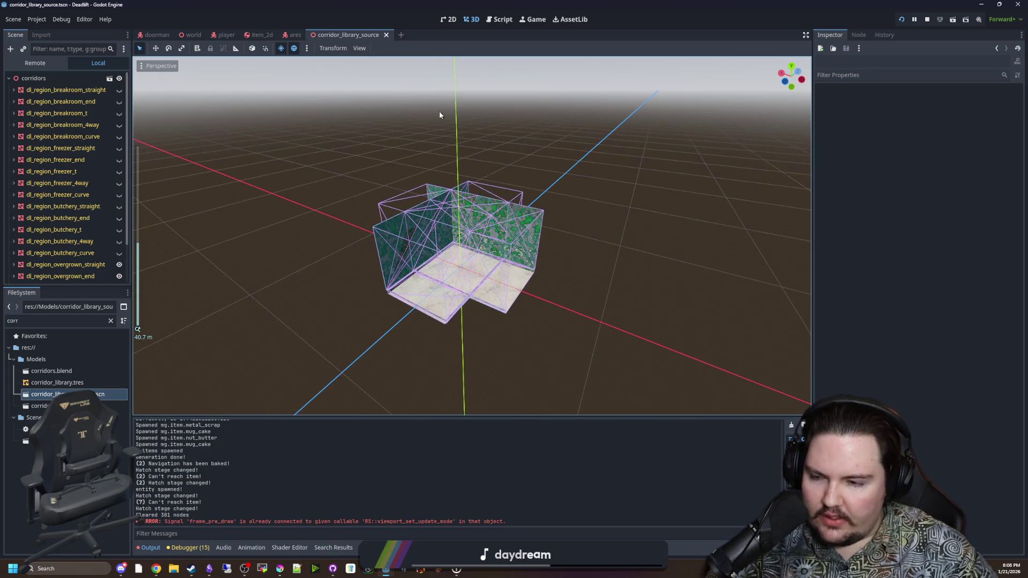
scroll(302, 283, down, 3)
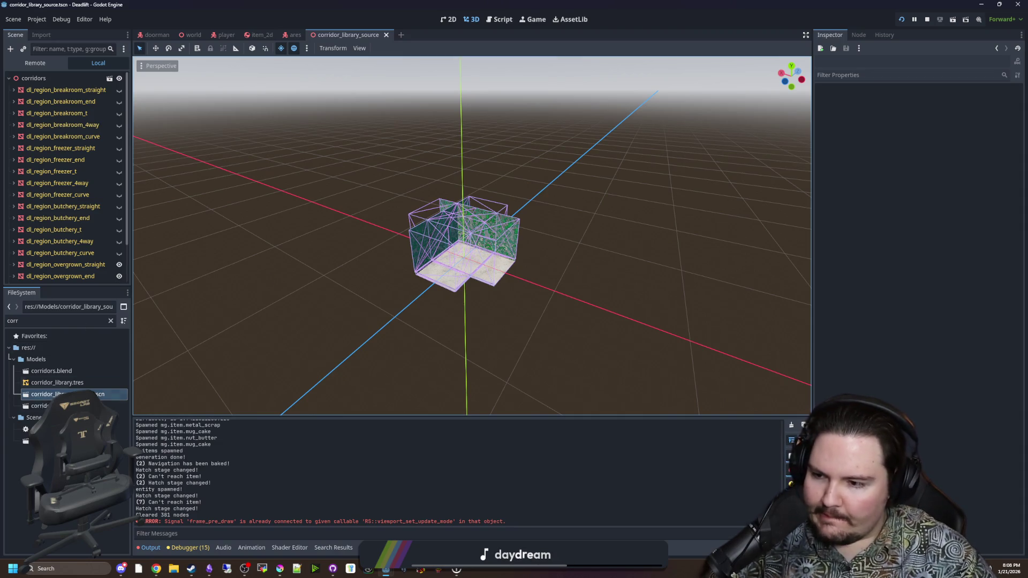
click(64, 471)
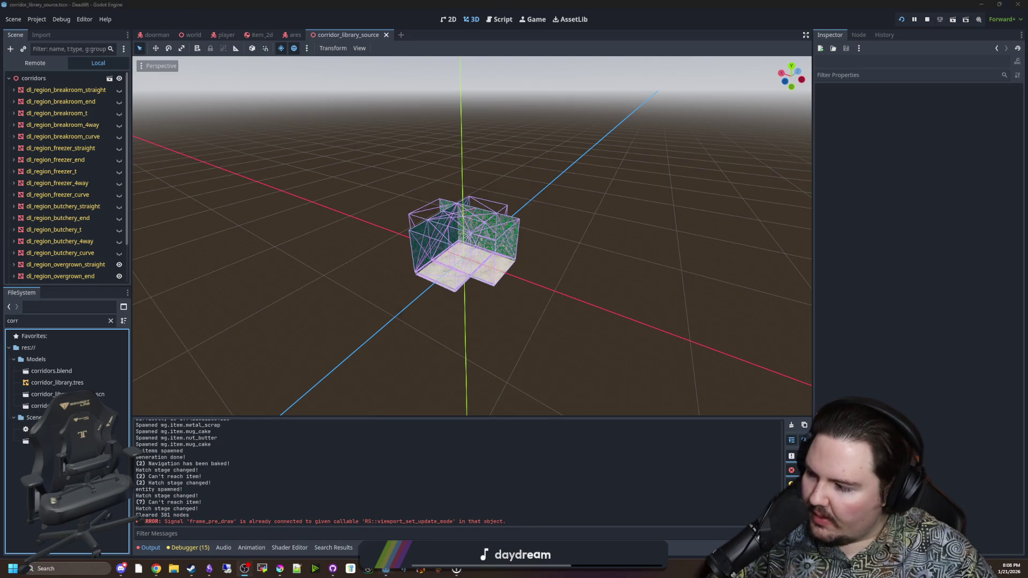